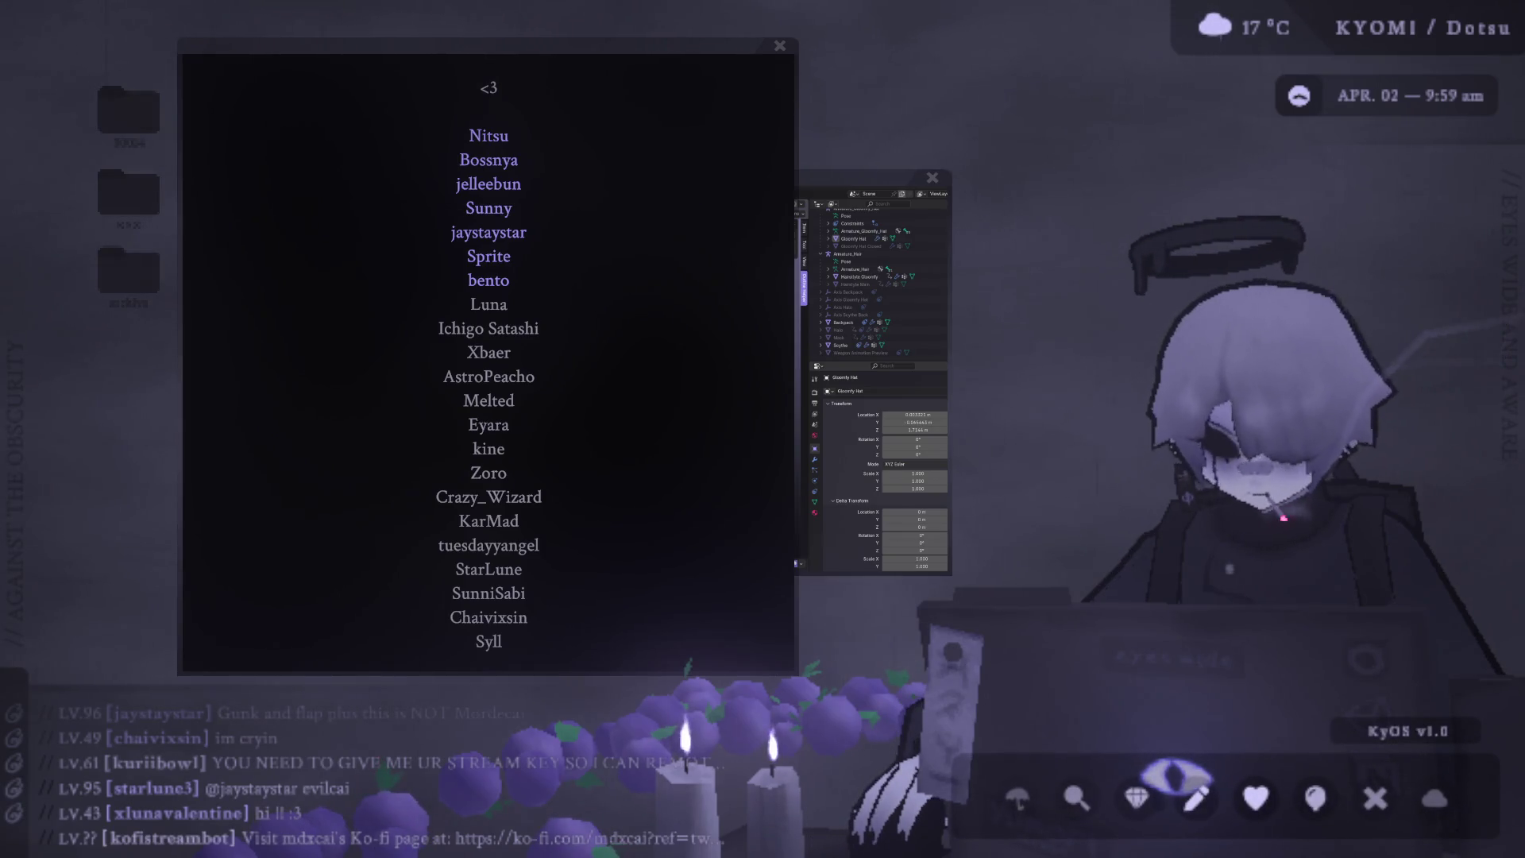
# Trigger the falling-apples effect around the avatar and nudge the credits window slightly down-left.
pyautogui.click(1174, 777)
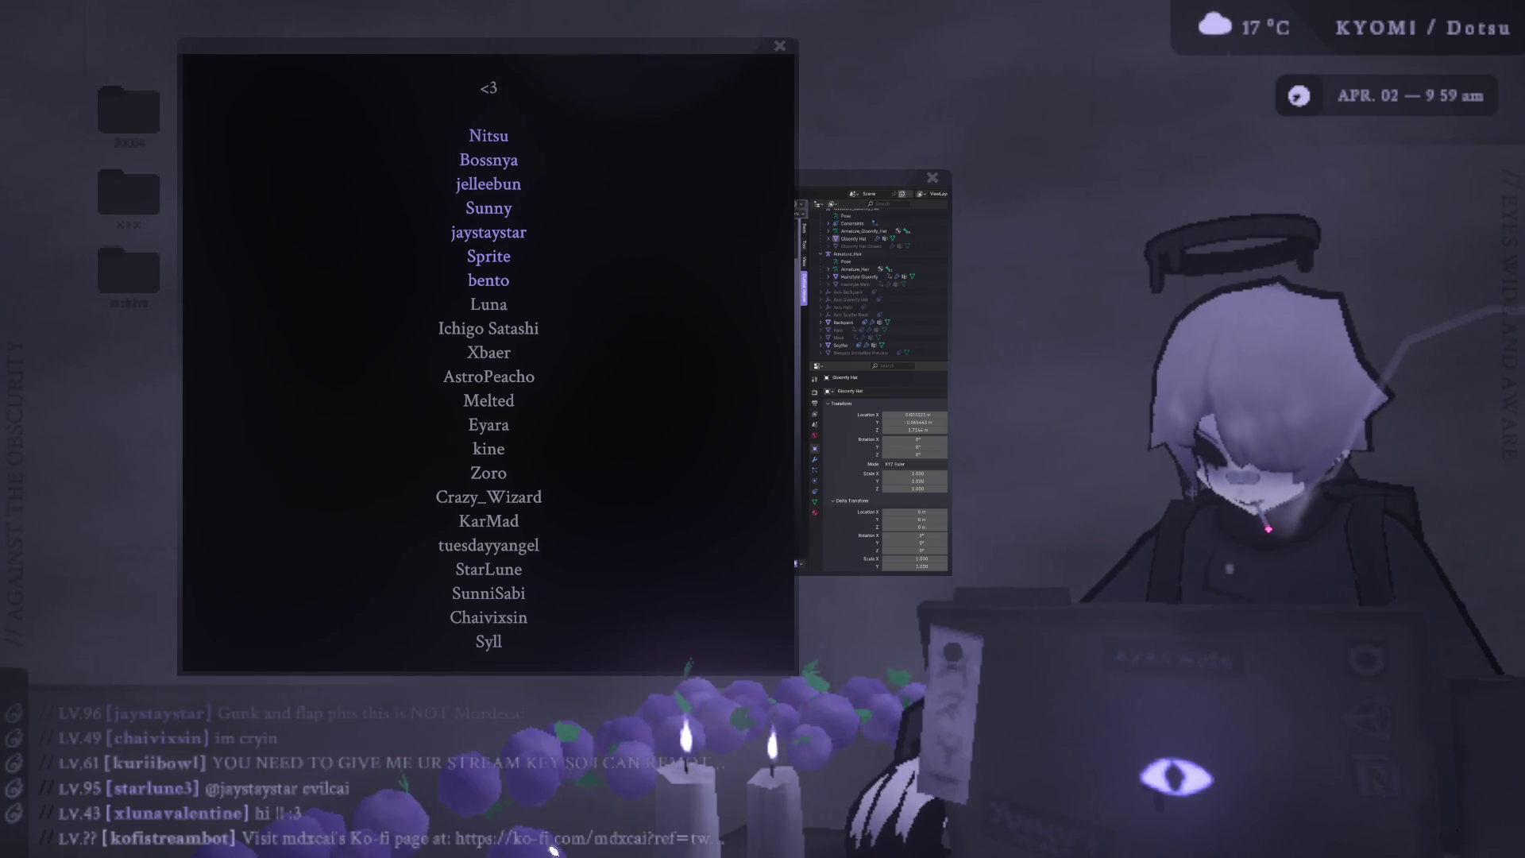
pyautogui.click(1173, 778)
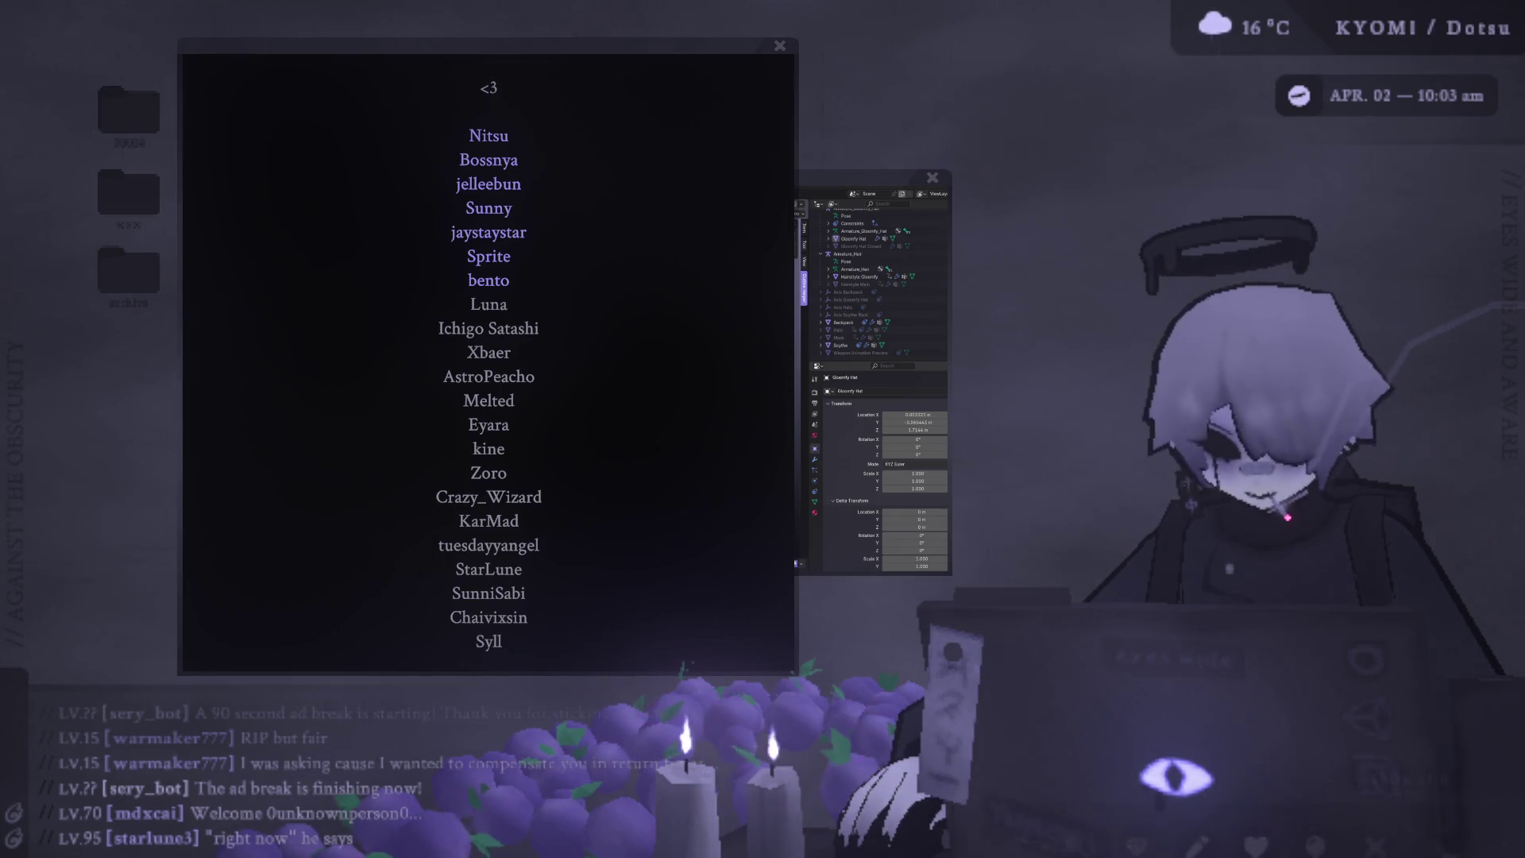
pyautogui.moveTo(481, 57); pyautogui.dragTo(478, 58)
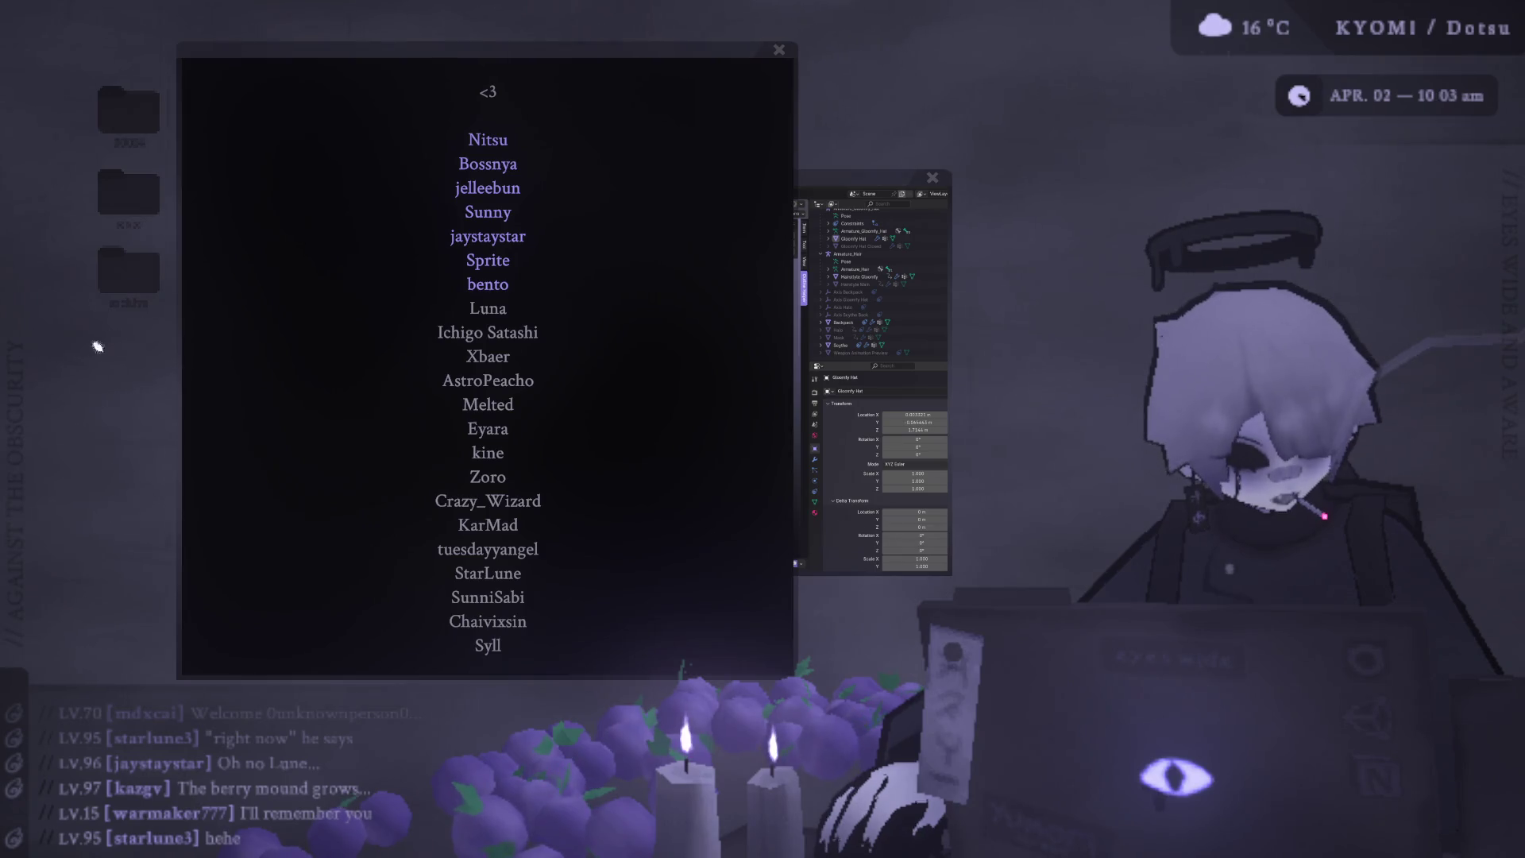
# Raise Blender, bring the credits list back forward, and move the avatar render up over it.
pyautogui.moveTo(852, 176); pyautogui.dragTo(738, 141)
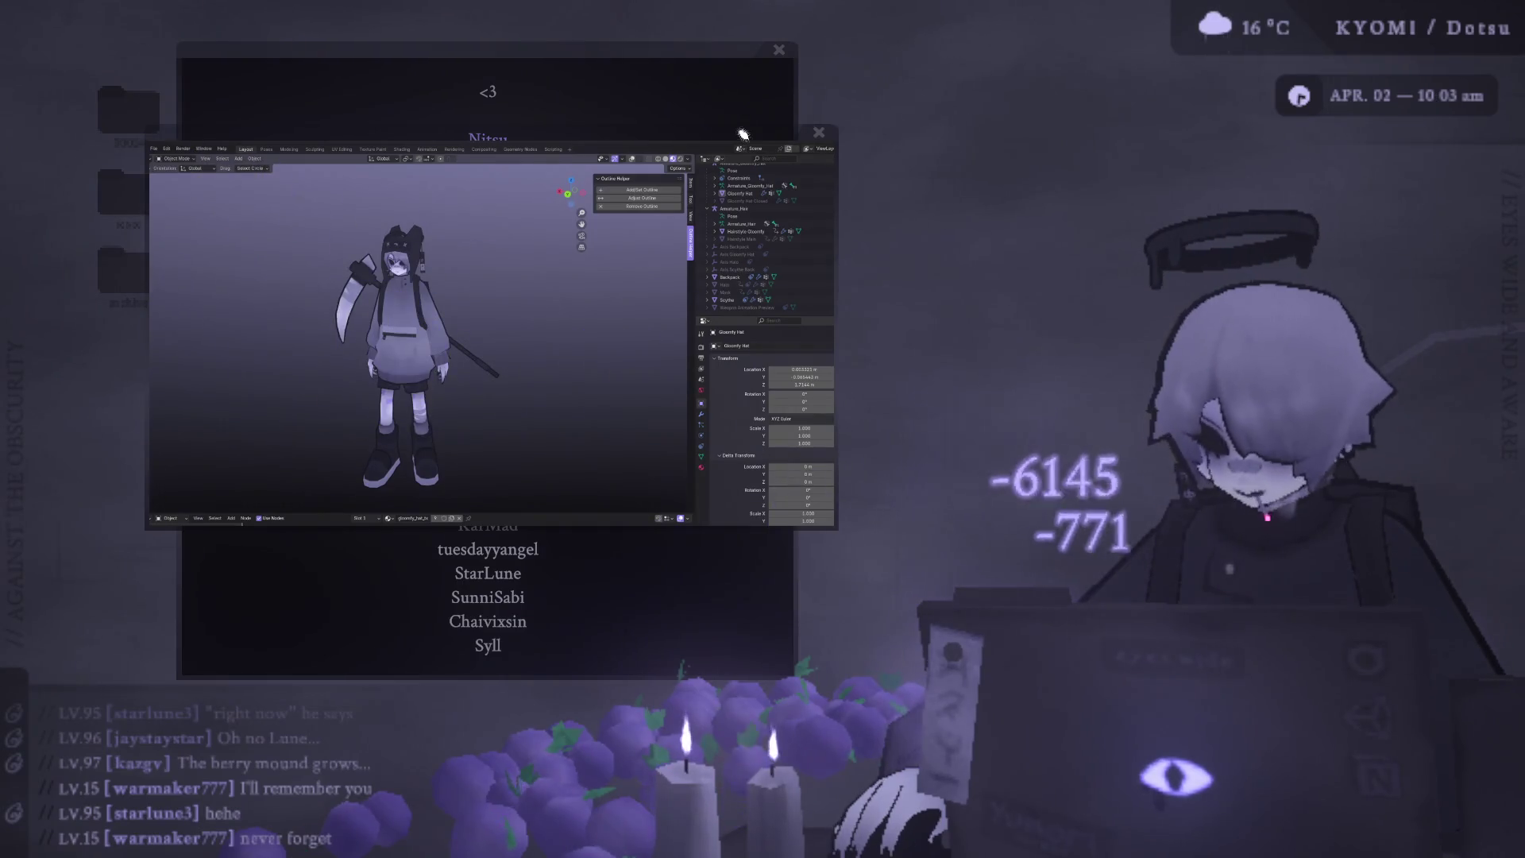
pyautogui.click(740, 116)
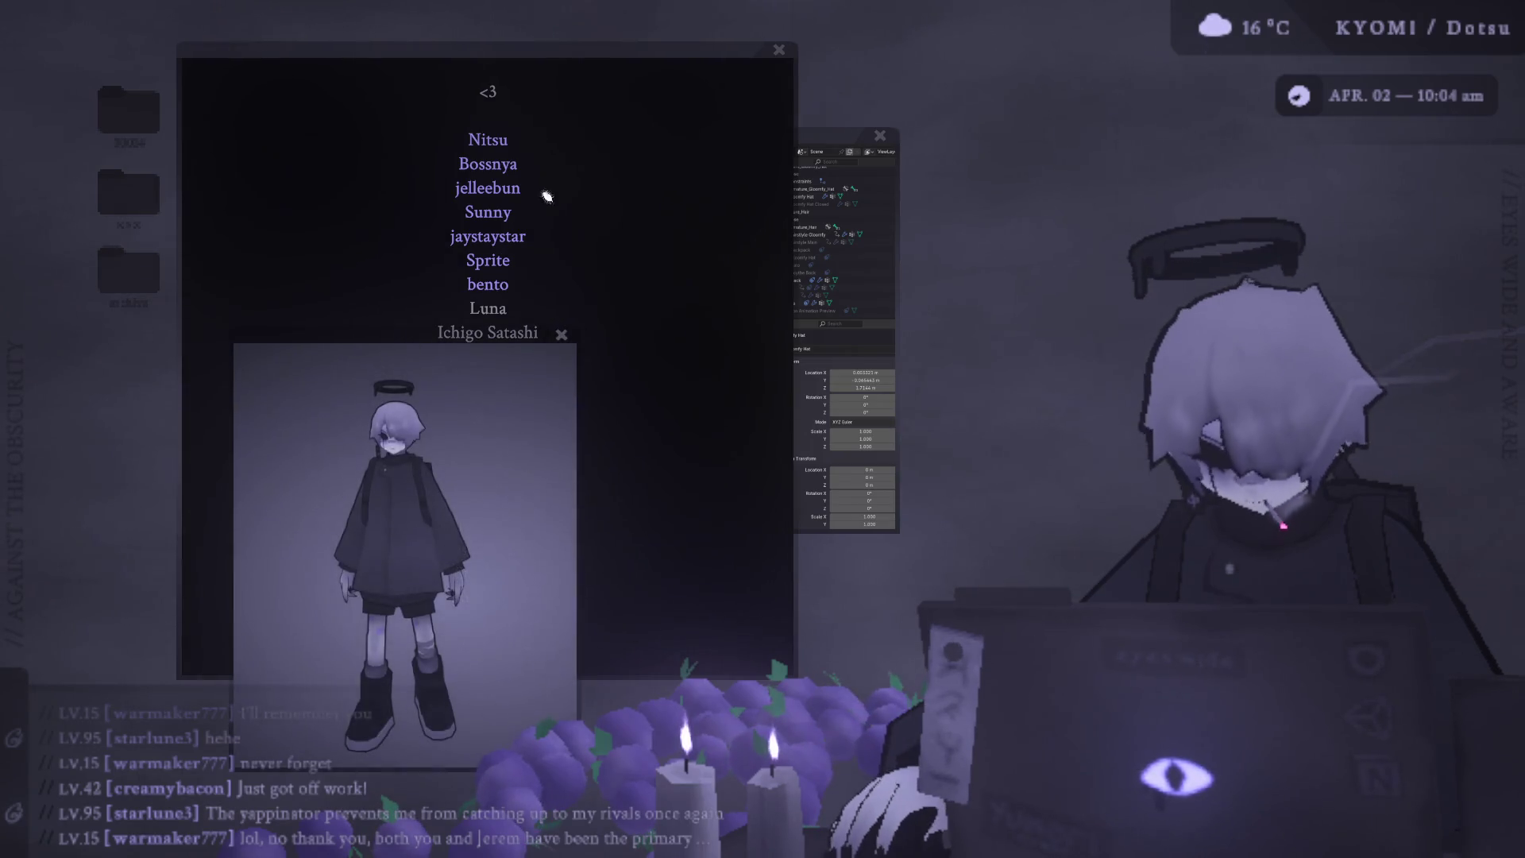
pyautogui.moveTo(562, 330); pyautogui.dragTo(555, 96)
# Enlarge the avatar render to about double size and nudge it up and left over the credits.
pyautogui.doubleClick(555, 97)
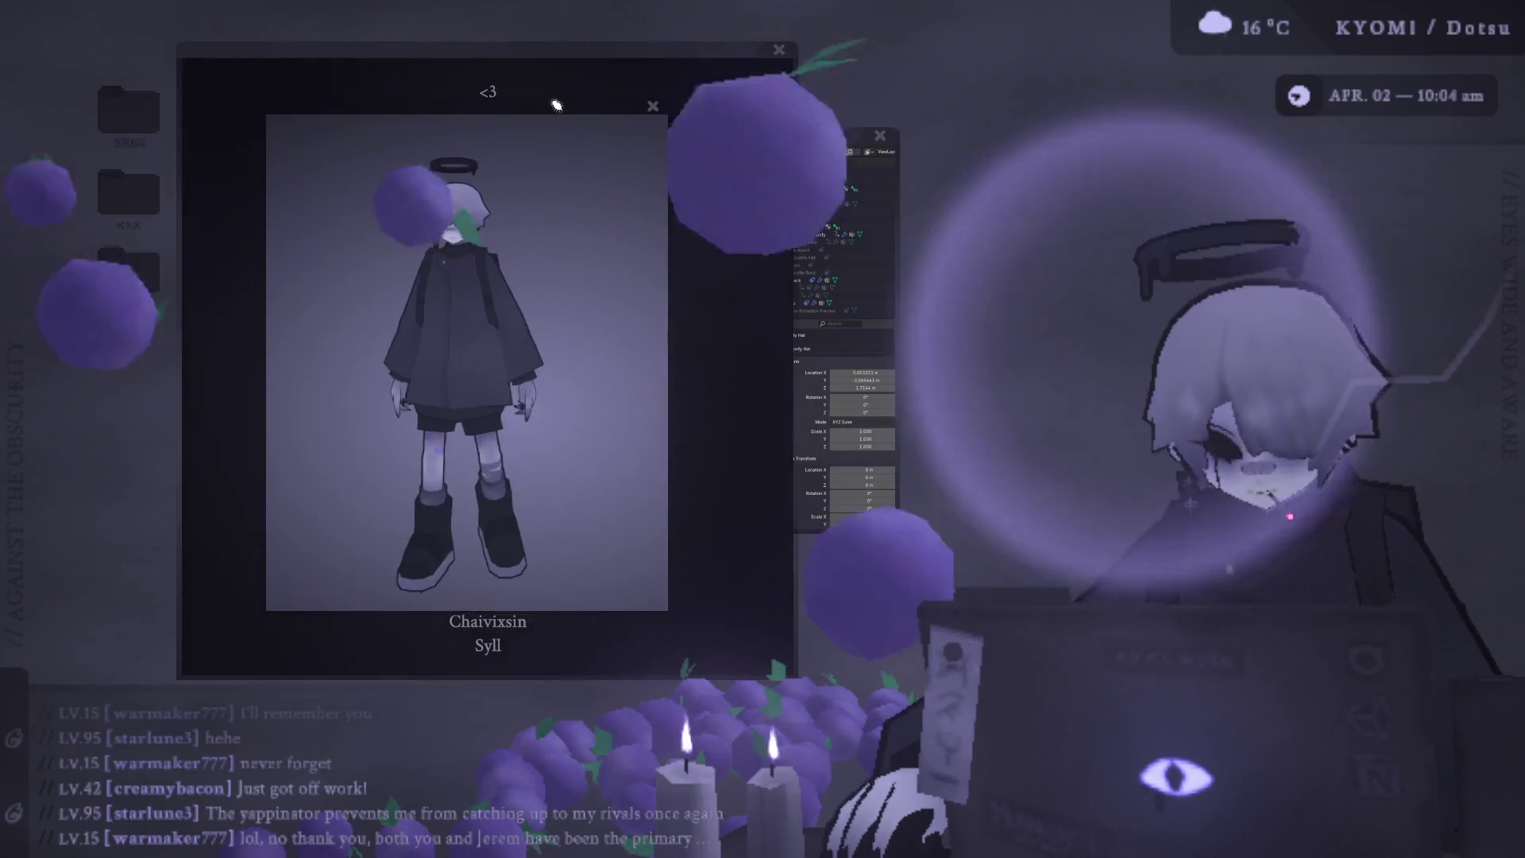
pyautogui.moveTo(572, 41); pyautogui.dragTo(565, 28)
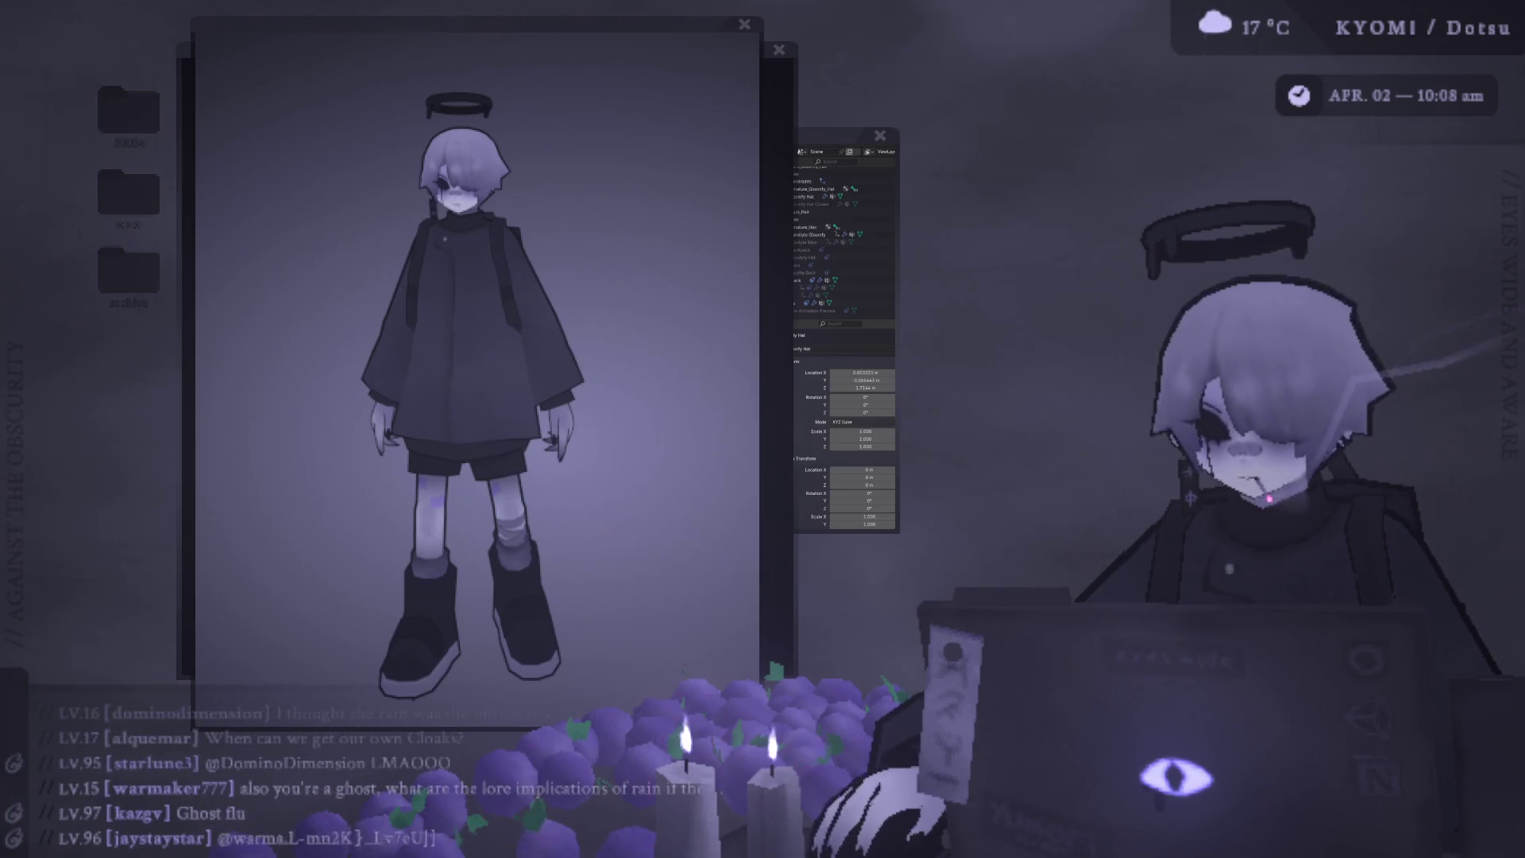
# Shift the enlarged character render further right and up on the desktop.
pyautogui.moveTo(630, 21); pyautogui.dragTo(712, 3)
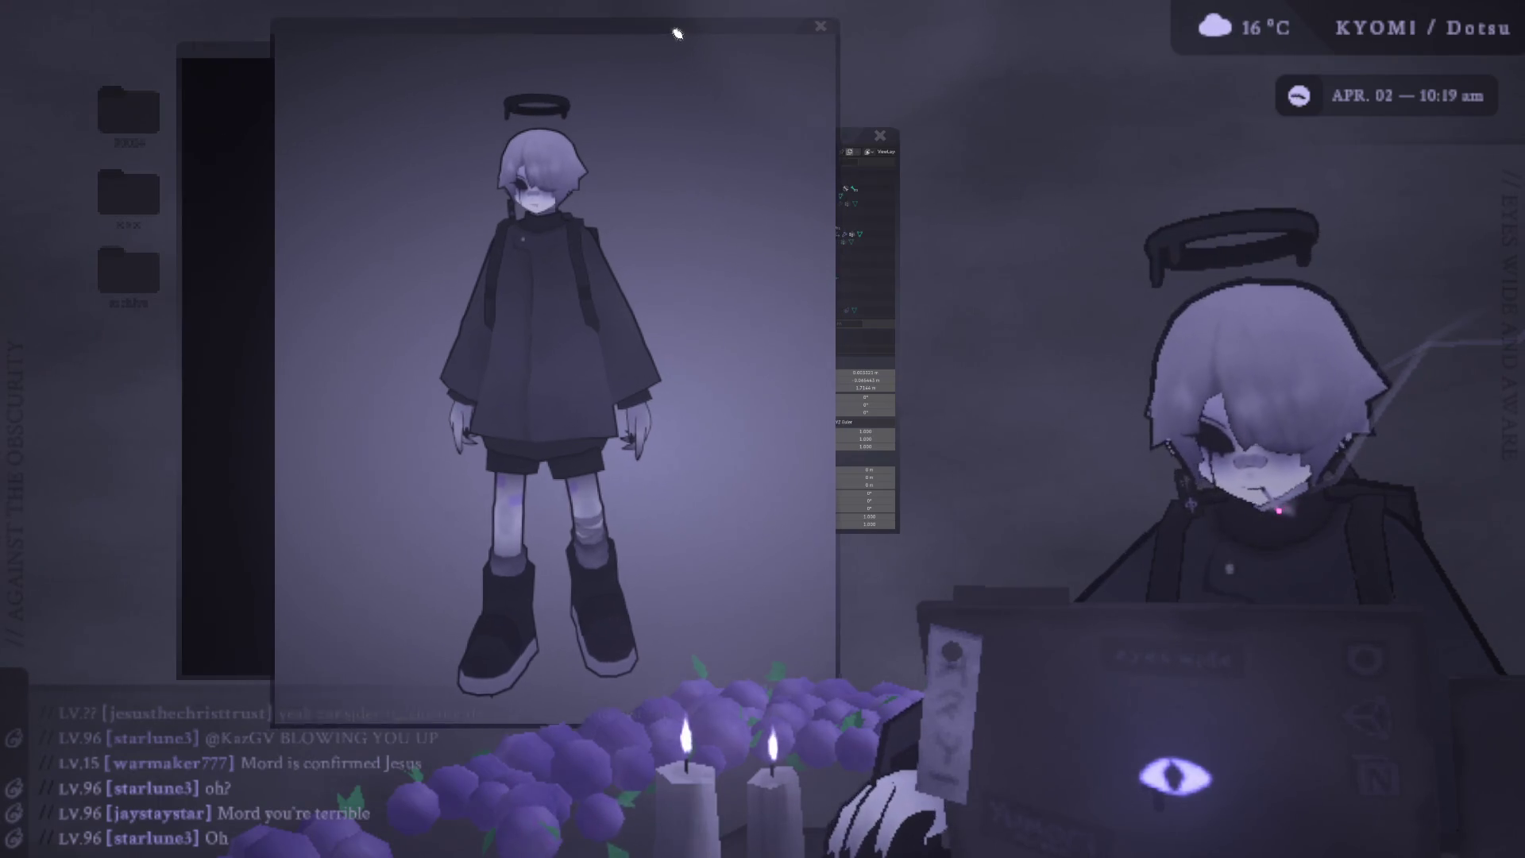
# Move and enlarge the character preview, raise the render, then bring the Blender workspace forward at full size.
pyautogui.moveTo(684, 11); pyautogui.dragTo(607, 45)
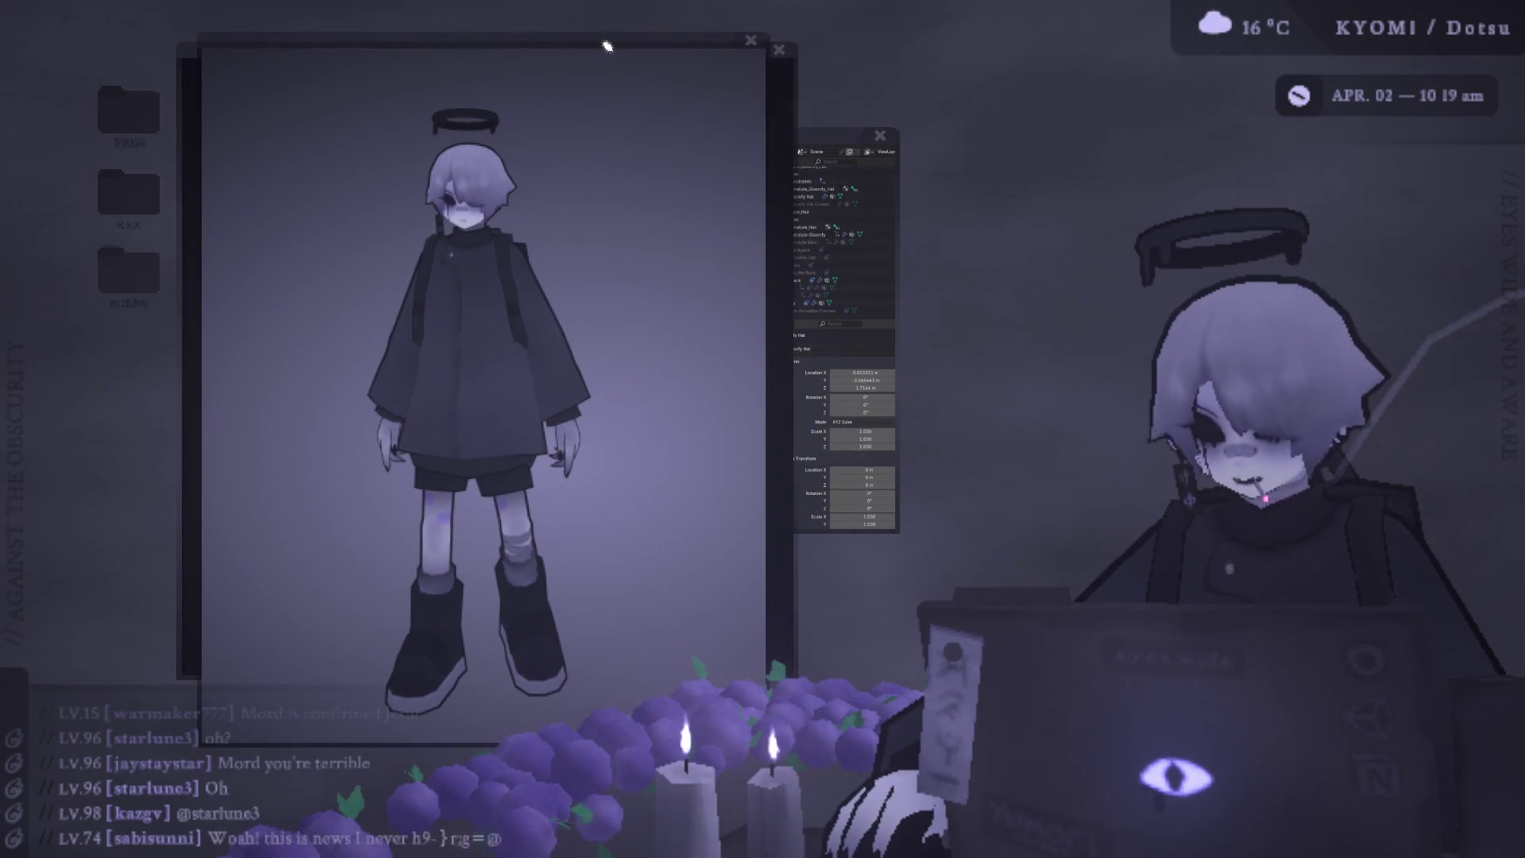
pyautogui.moveTo(746, 75); pyautogui.dragTo(609, 64)
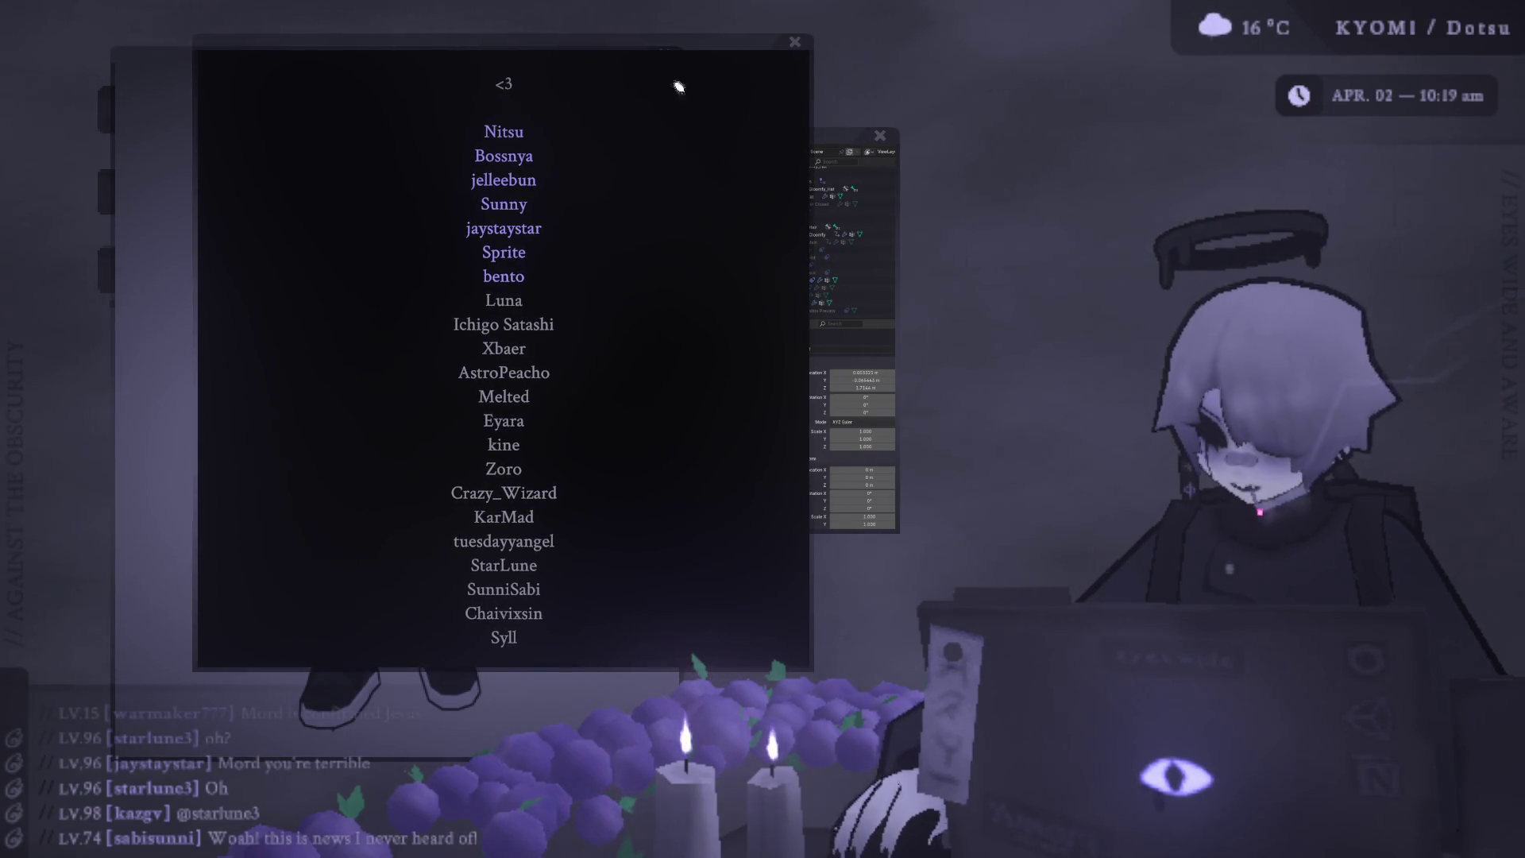
pyautogui.click(151, 60)
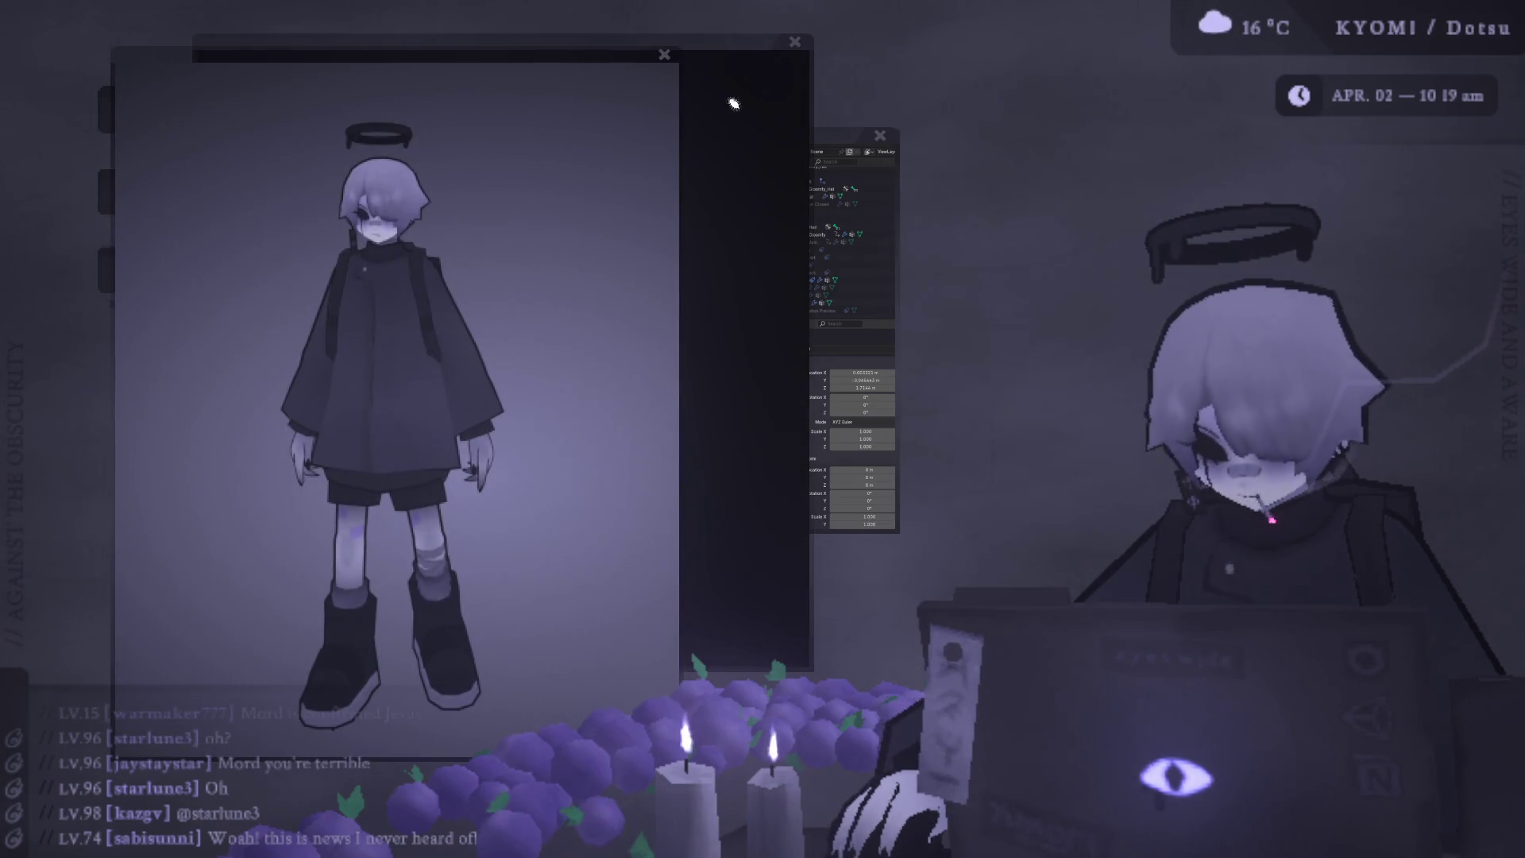
pyautogui.click(834, 138)
# Move the credits list right, shift the render up-left, and put the credits list back in front.
pyautogui.moveTo(751, 46); pyautogui.dragTo(888, 60)
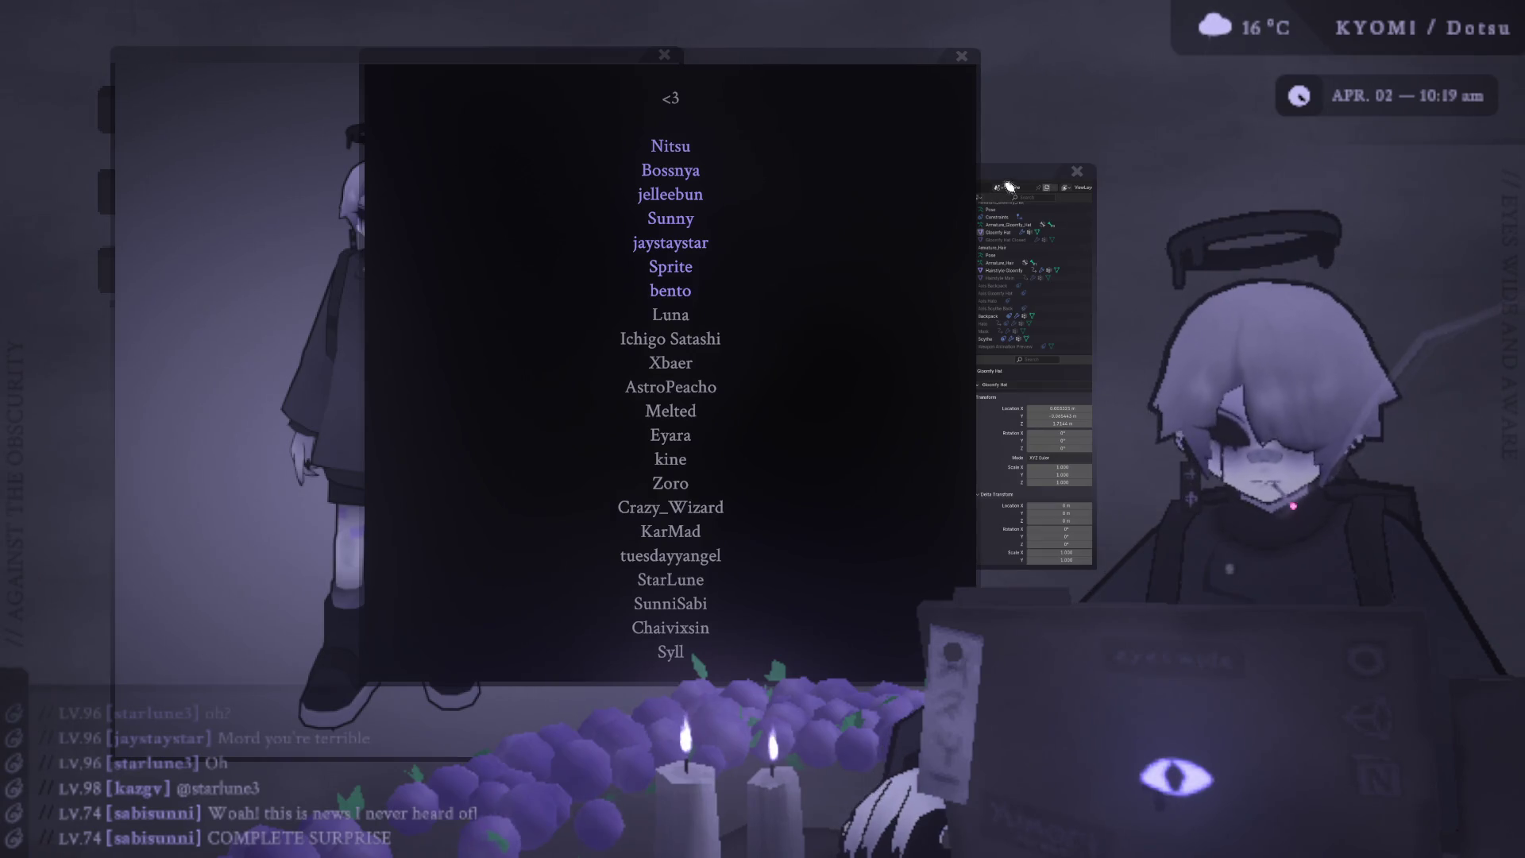
pyautogui.moveTo(238, 59)
pyautogui.mouseDown()
pyautogui.moveTo(160, 110)
pyautogui.moveTo(152, 101)
pyautogui.mouseUp()
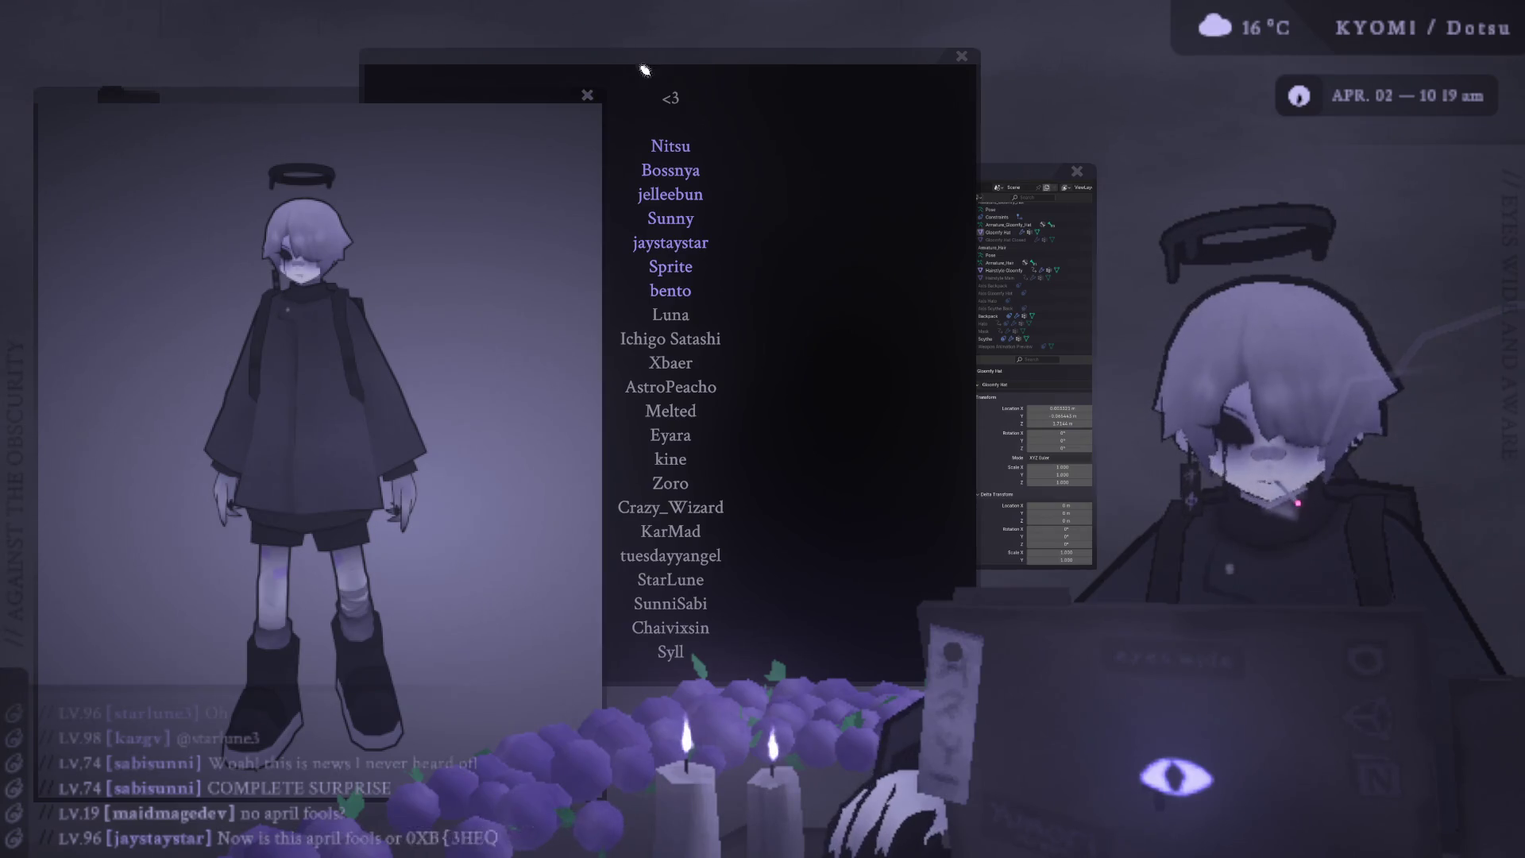
pyautogui.moveTo(638, 56); pyautogui.dragTo(522, 56)
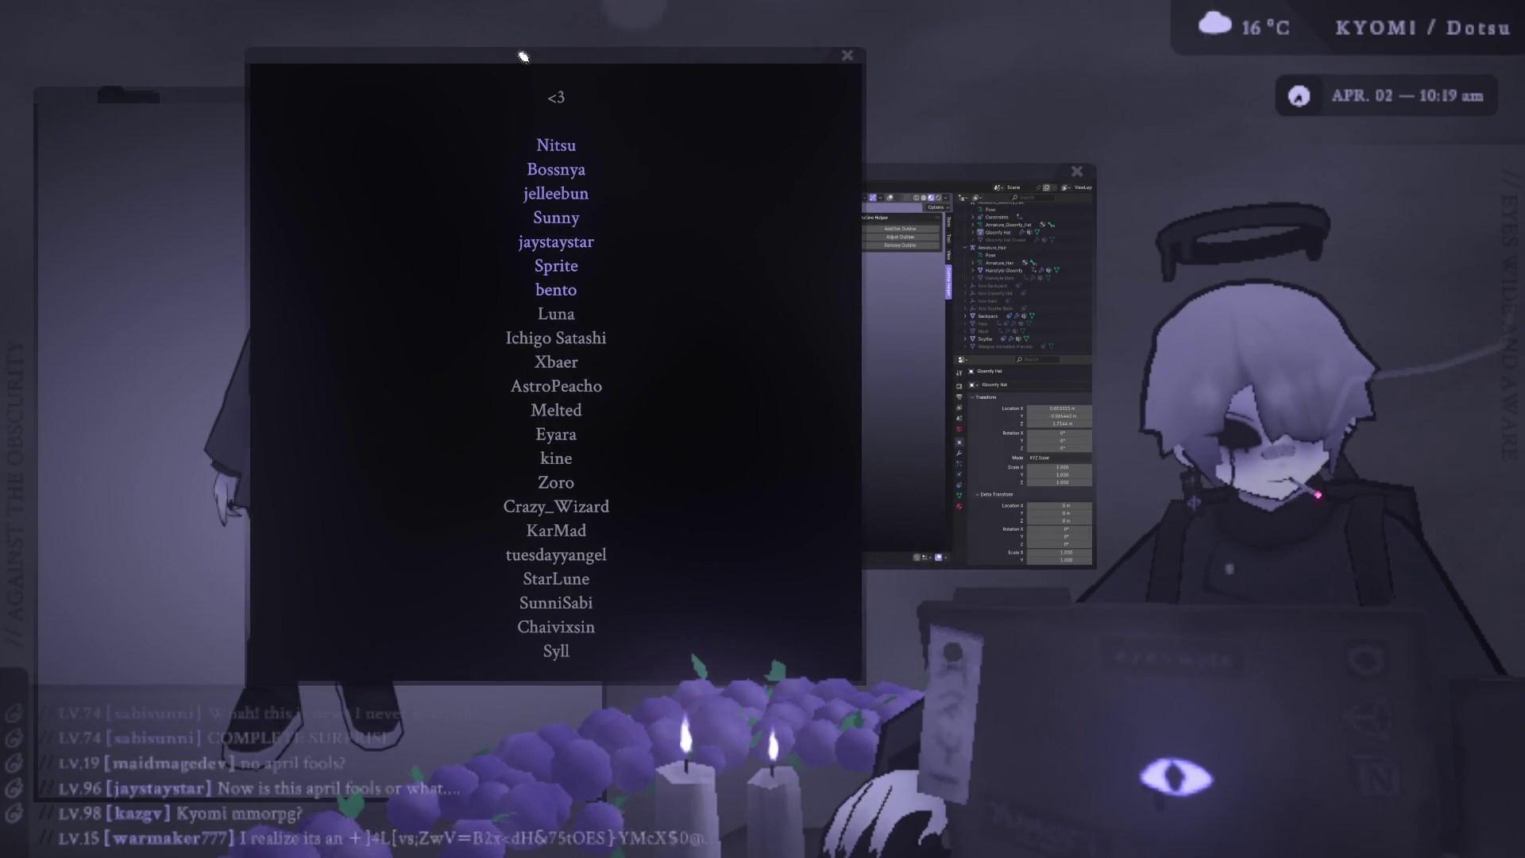
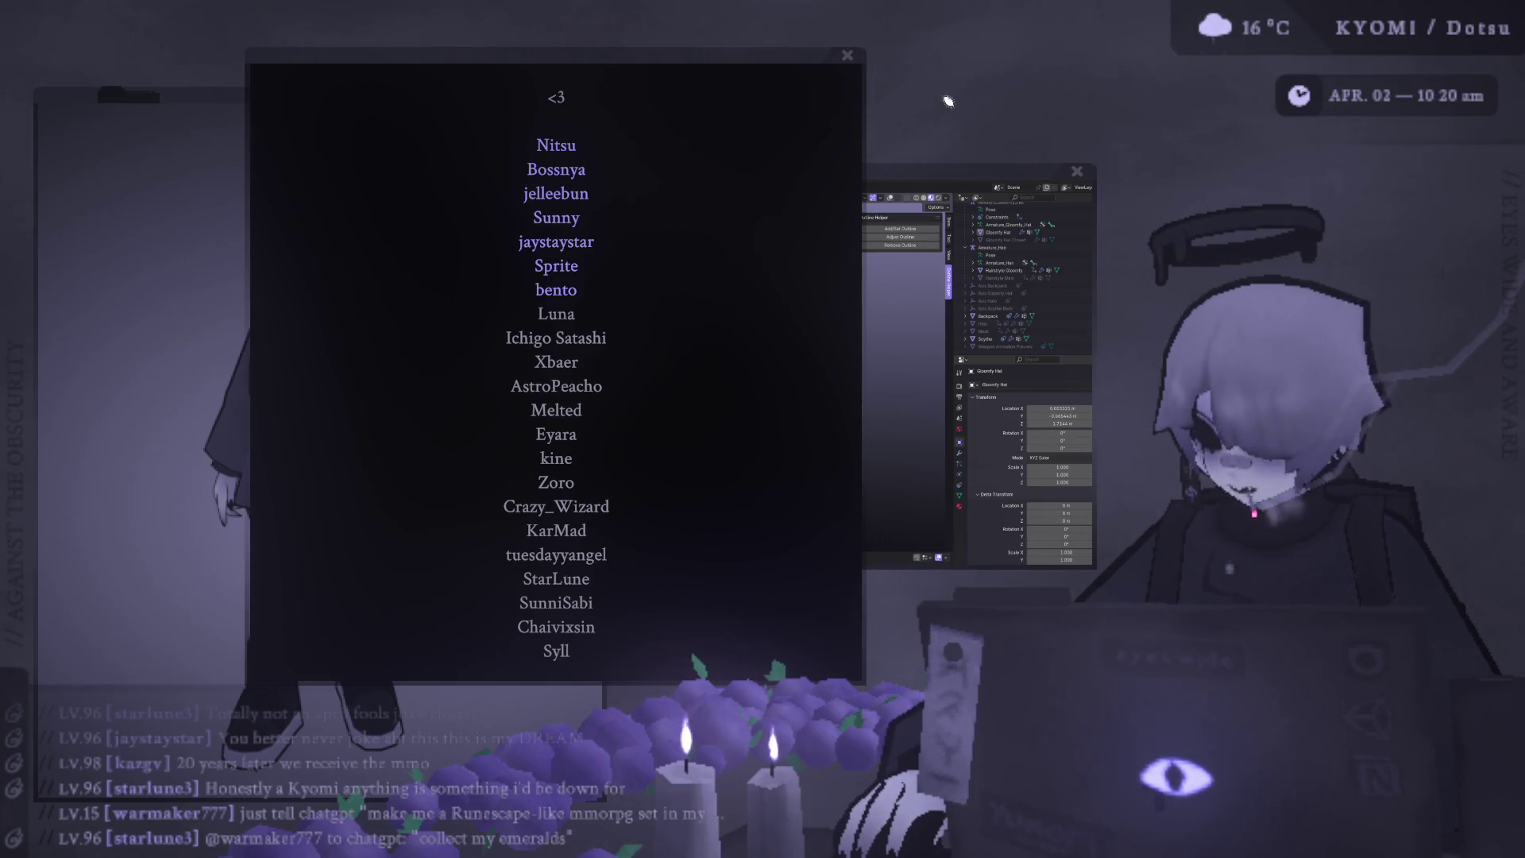
# Move the supporter thank-you list window right and up to reveal the character artwork.
pyautogui.moveTo(776, 52); pyautogui.dragTo(892, 56)
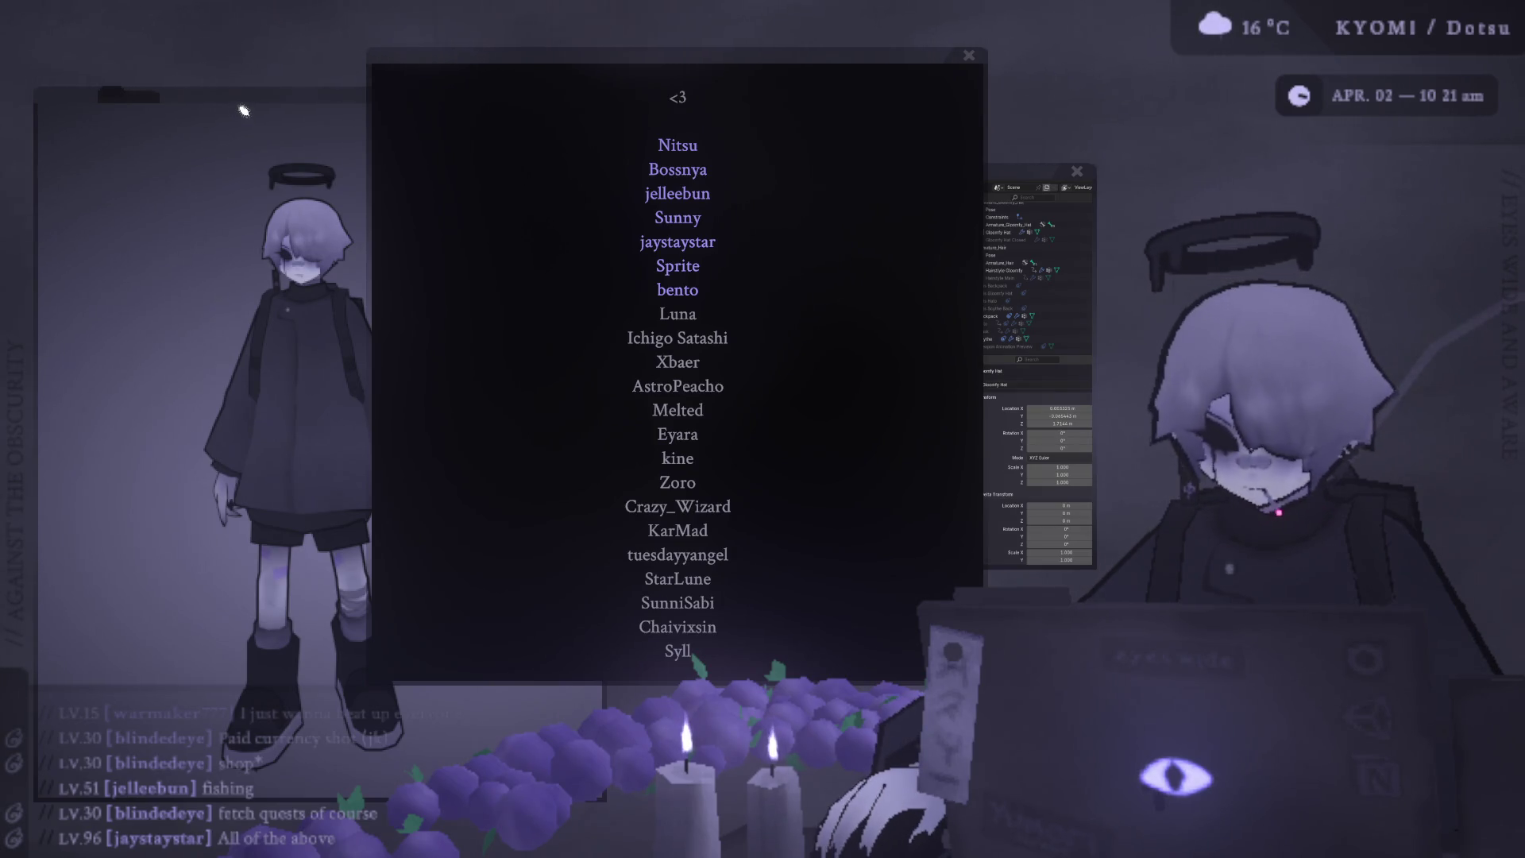
pyautogui.moveTo(709, 54); pyautogui.dragTo(791, 24)
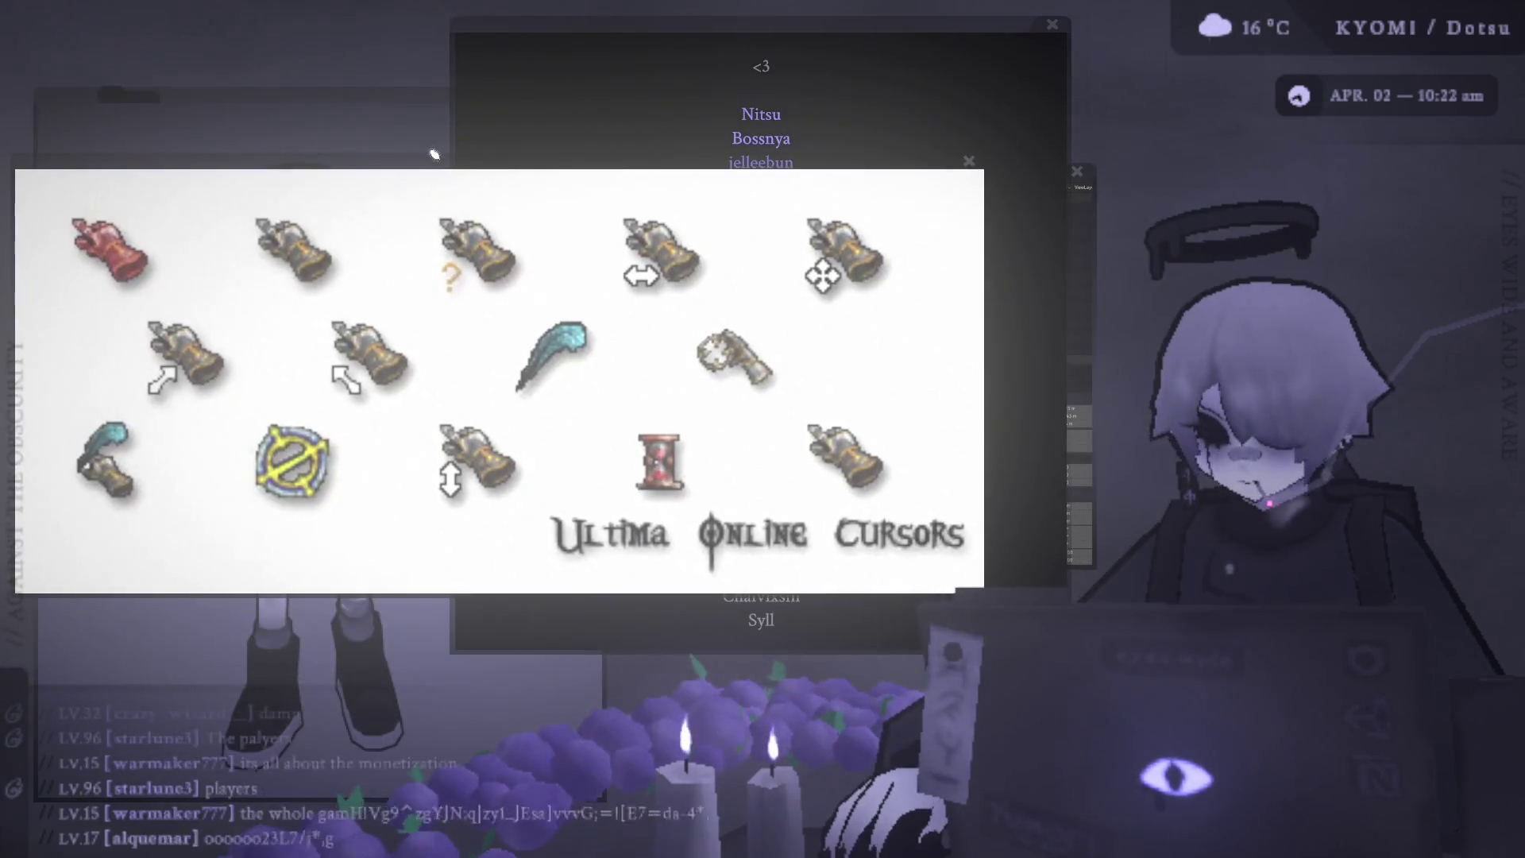
# Place the Ultima Online Cursors reference image at the upper left over the supporter list.
pyautogui.moveTo(438, 167); pyautogui.dragTo(402, 53)
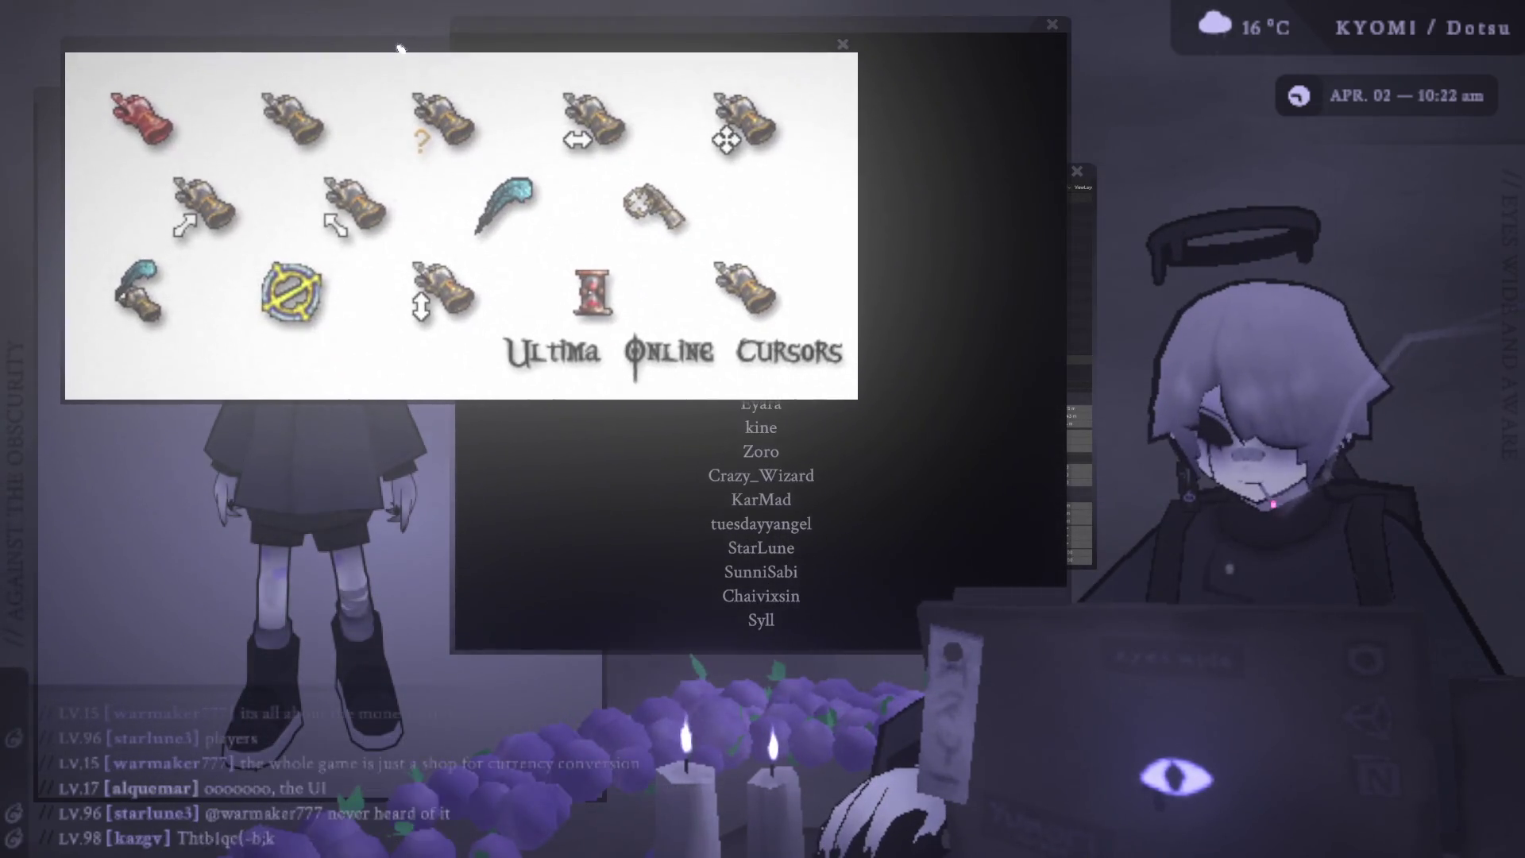
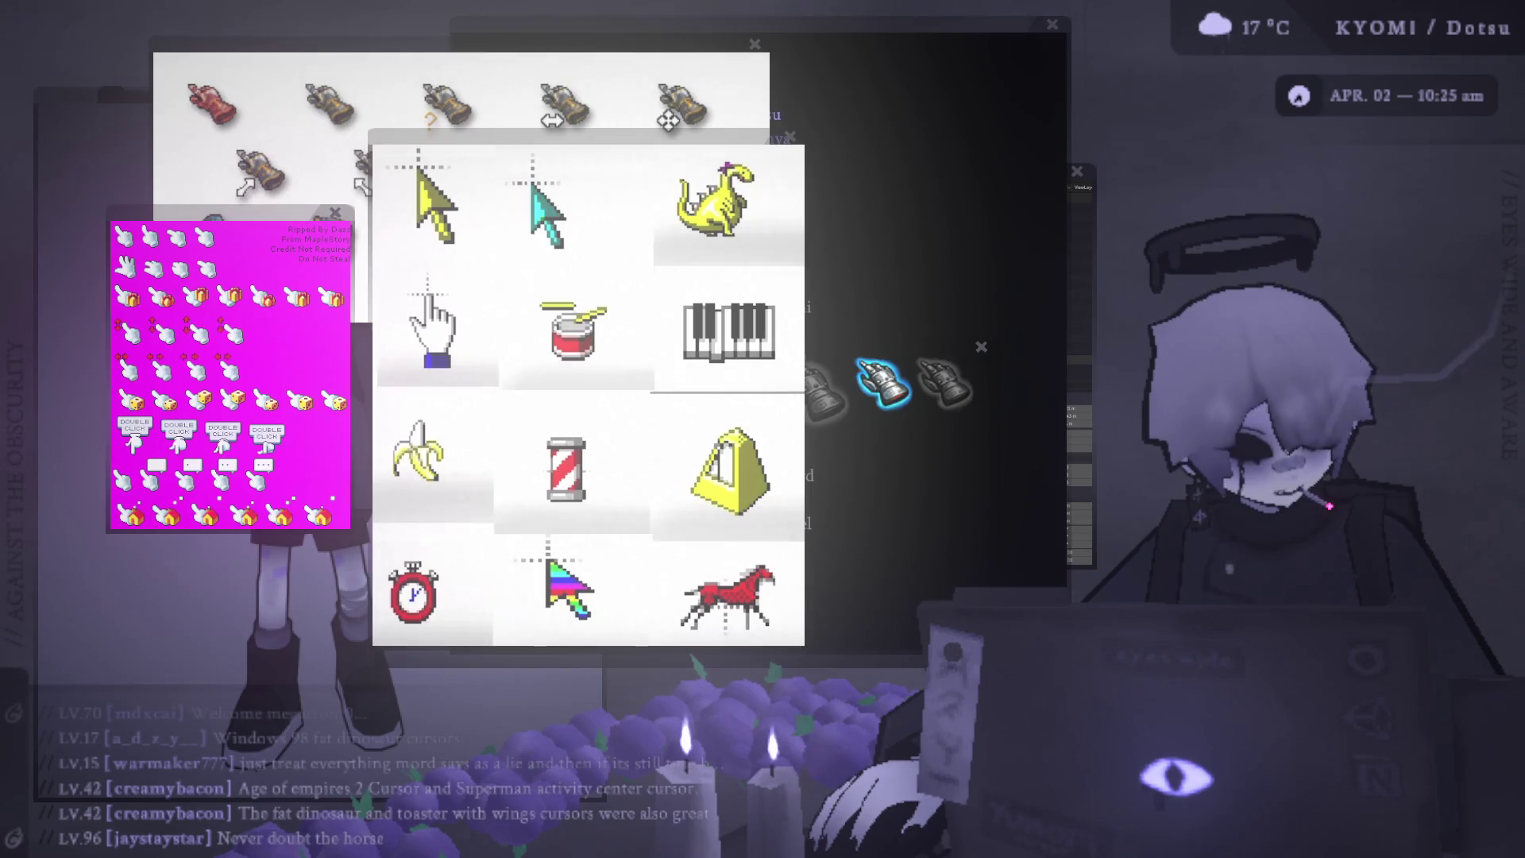
# Move the magenta cursor-sheet window to the lower left, revealing the cursor sprites behind it.
pyautogui.moveTo(226, 228)
pyautogui.mouseDown()
pyautogui.moveTo(150, 372)
pyautogui.moveTo(168, 429)
pyautogui.mouseUp()
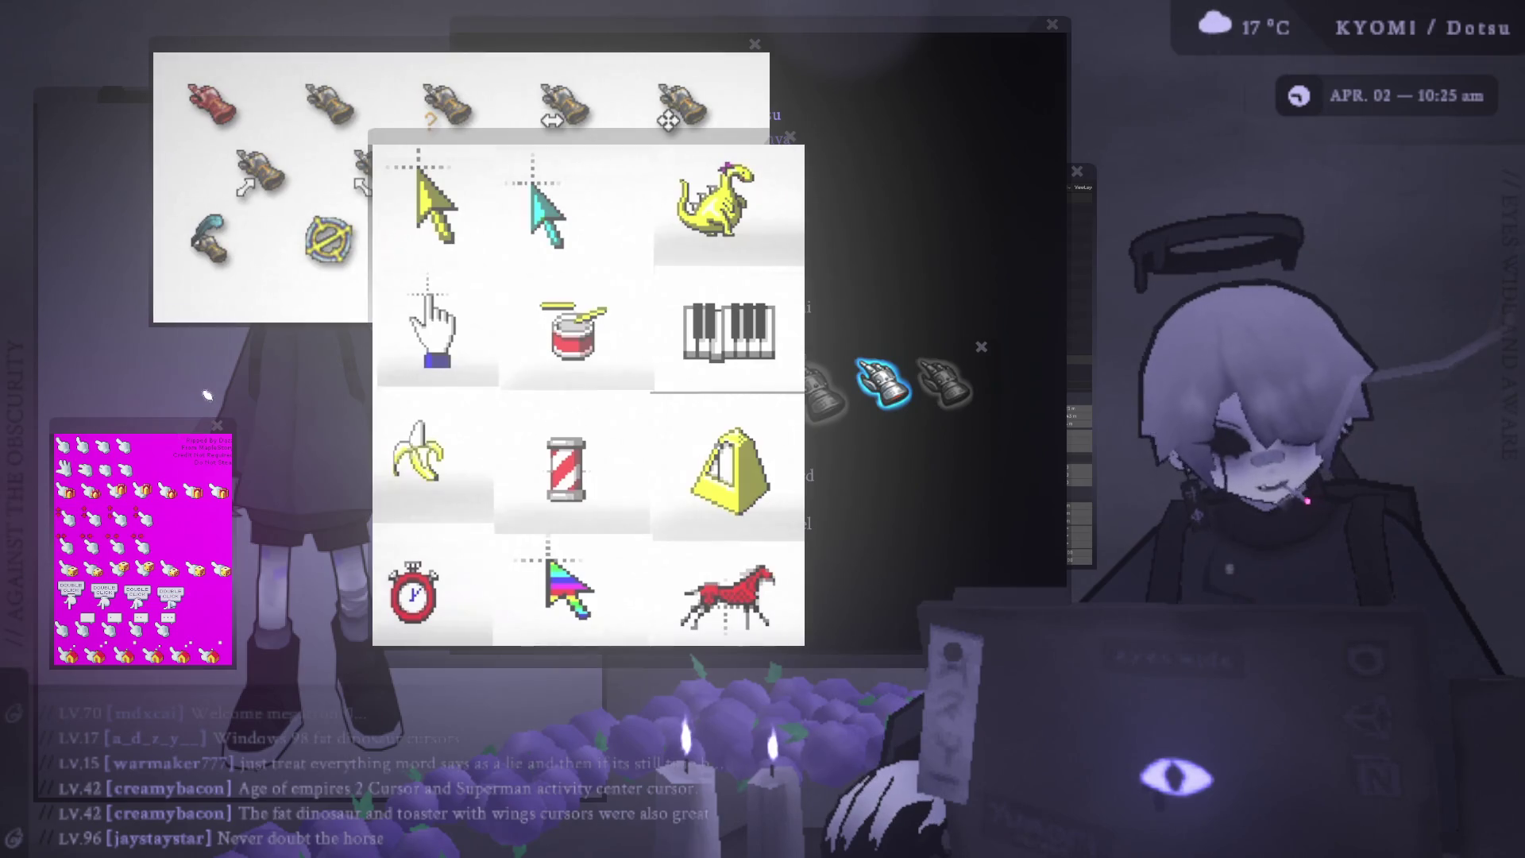
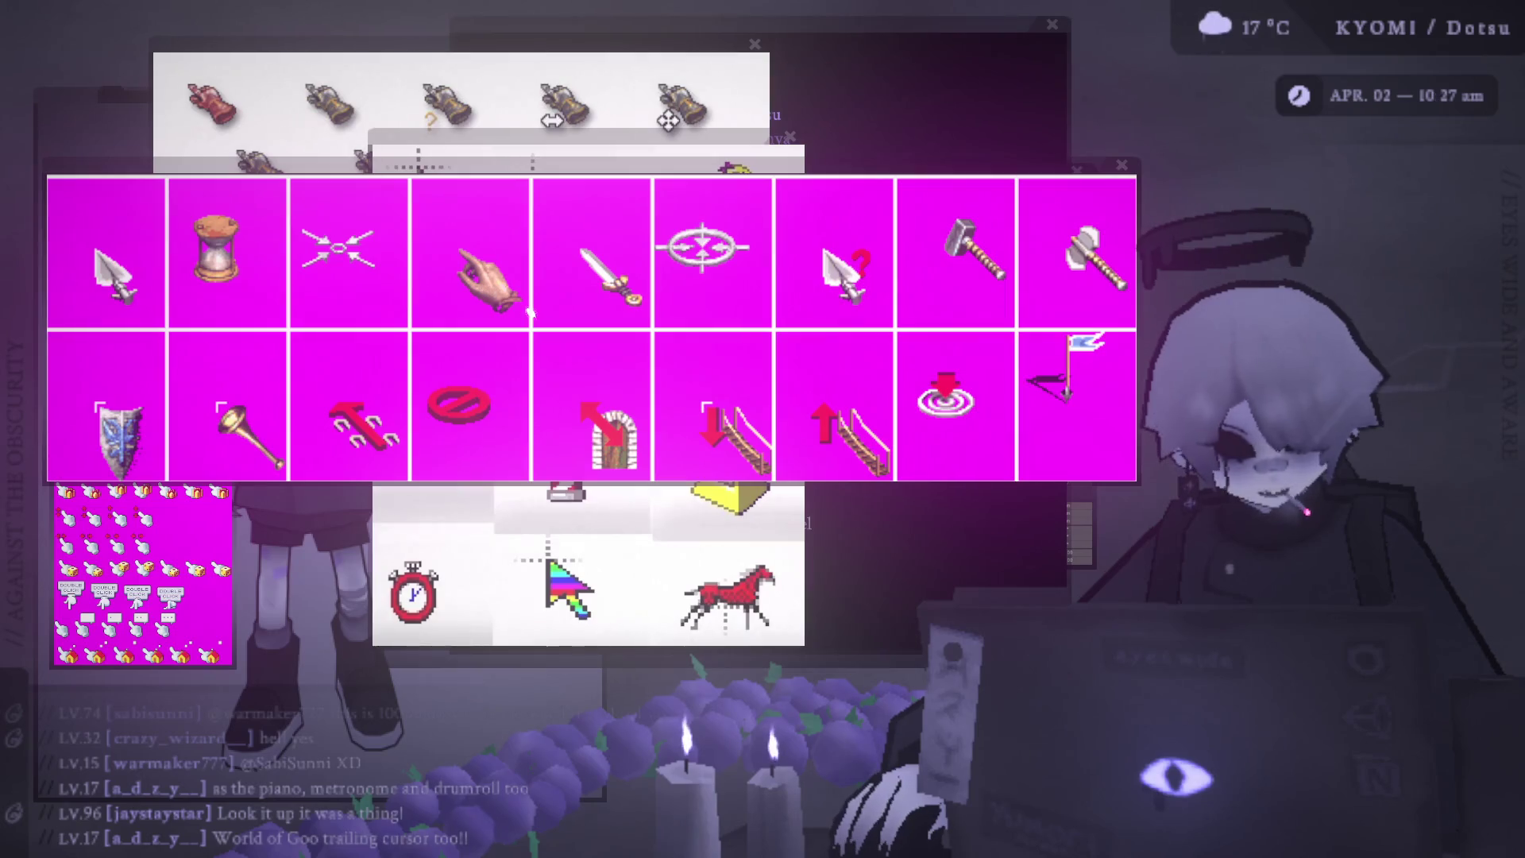
# Shift the magenta cursor-sprite sheet window up and to the right.
pyautogui.moveTo(439, 166); pyautogui.dragTo(460, 135)
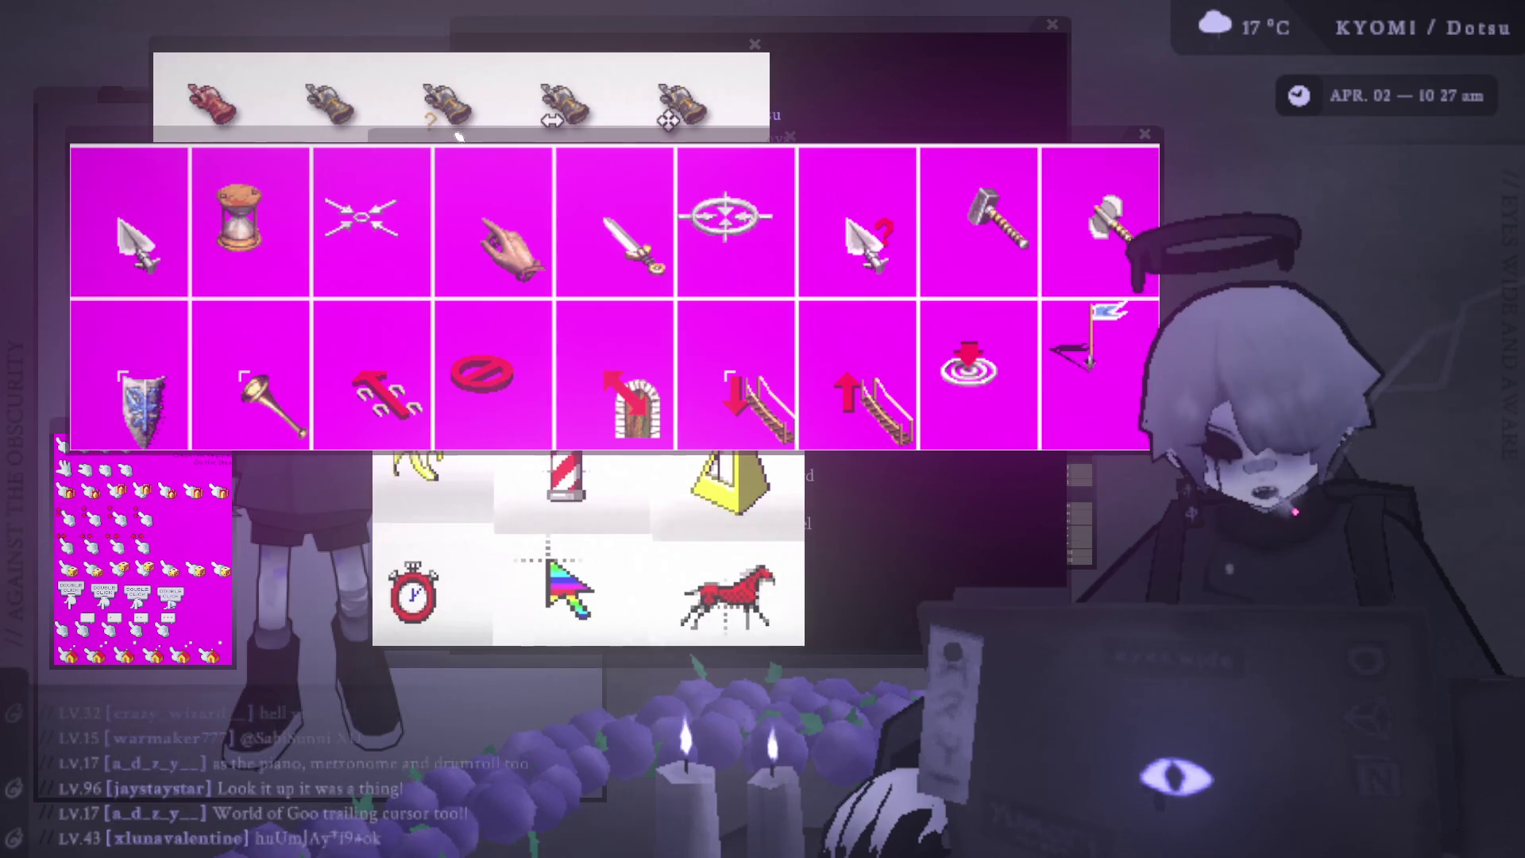
pyautogui.scroll(-2, 460, 136)
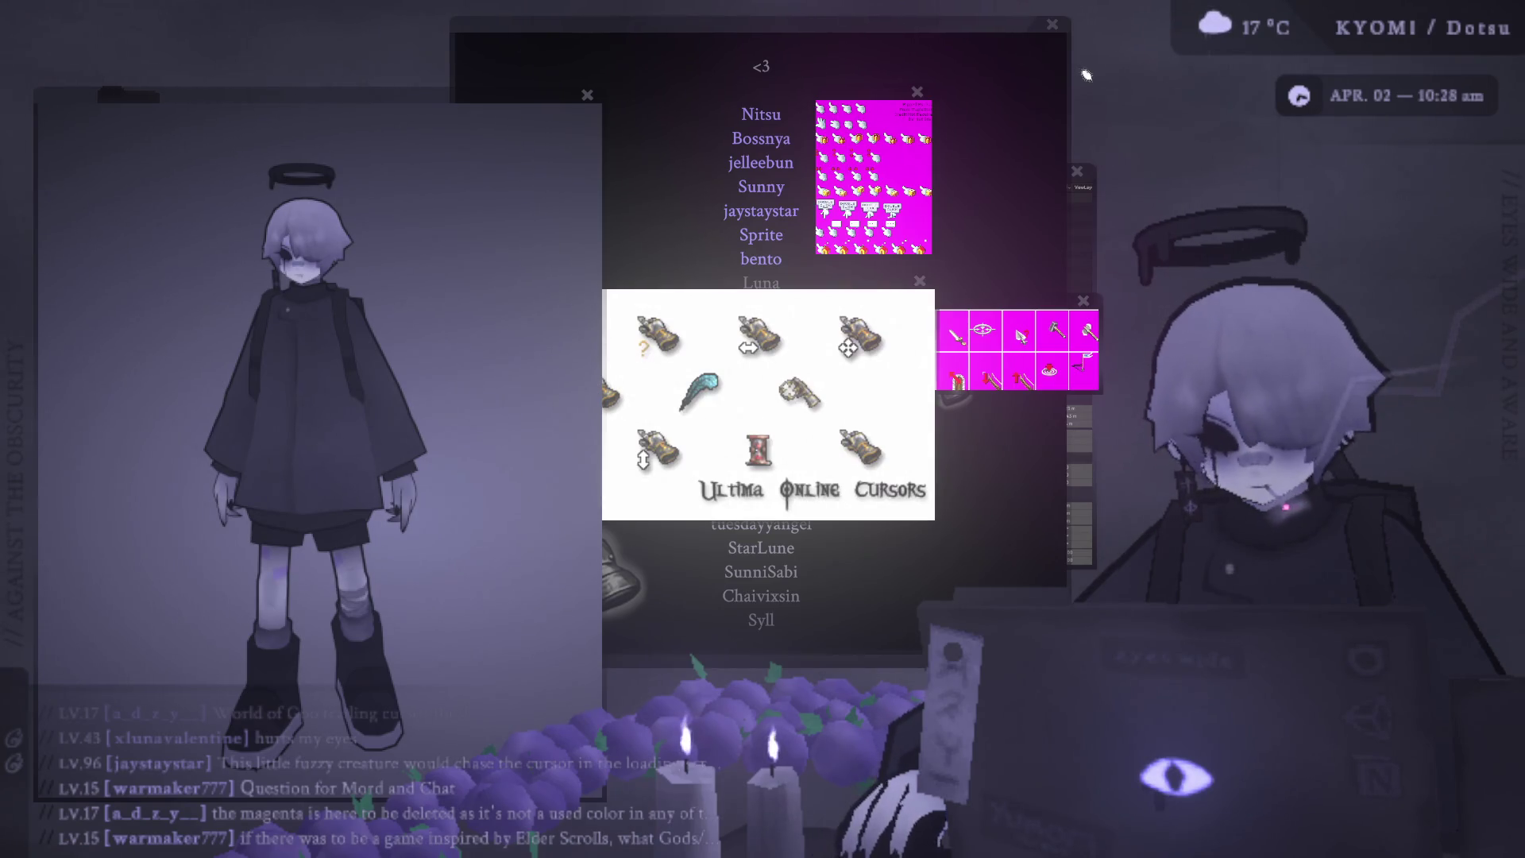
# Move the credits list down-left, then bring the character artwork forward over it, shifted right and up.
pyautogui.moveTo(989, 35); pyautogui.dragTo(852, 150)
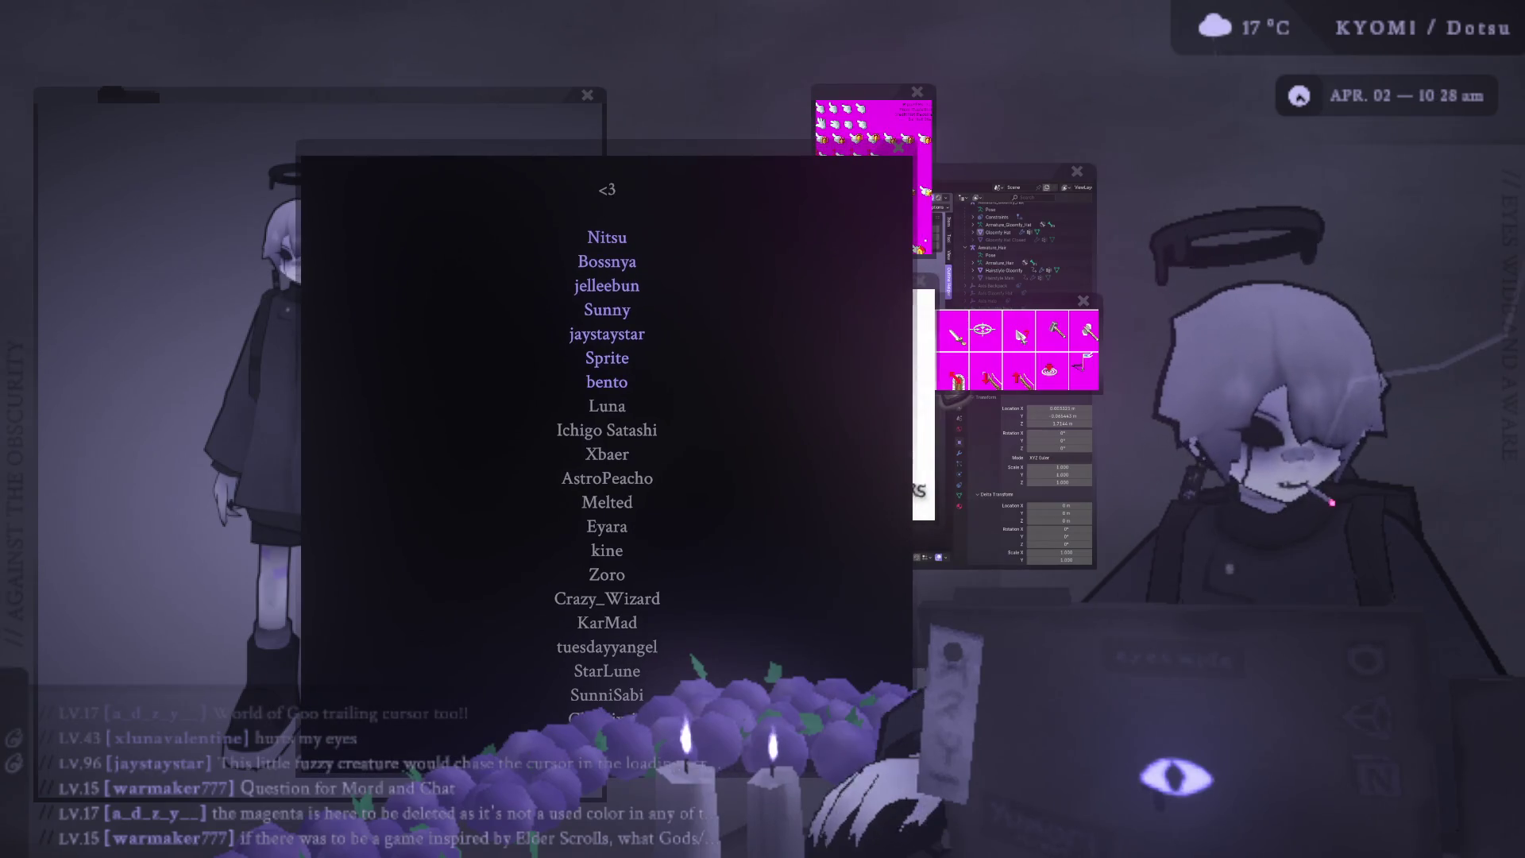
pyautogui.moveTo(532, 98); pyautogui.dragTo(685, 35)
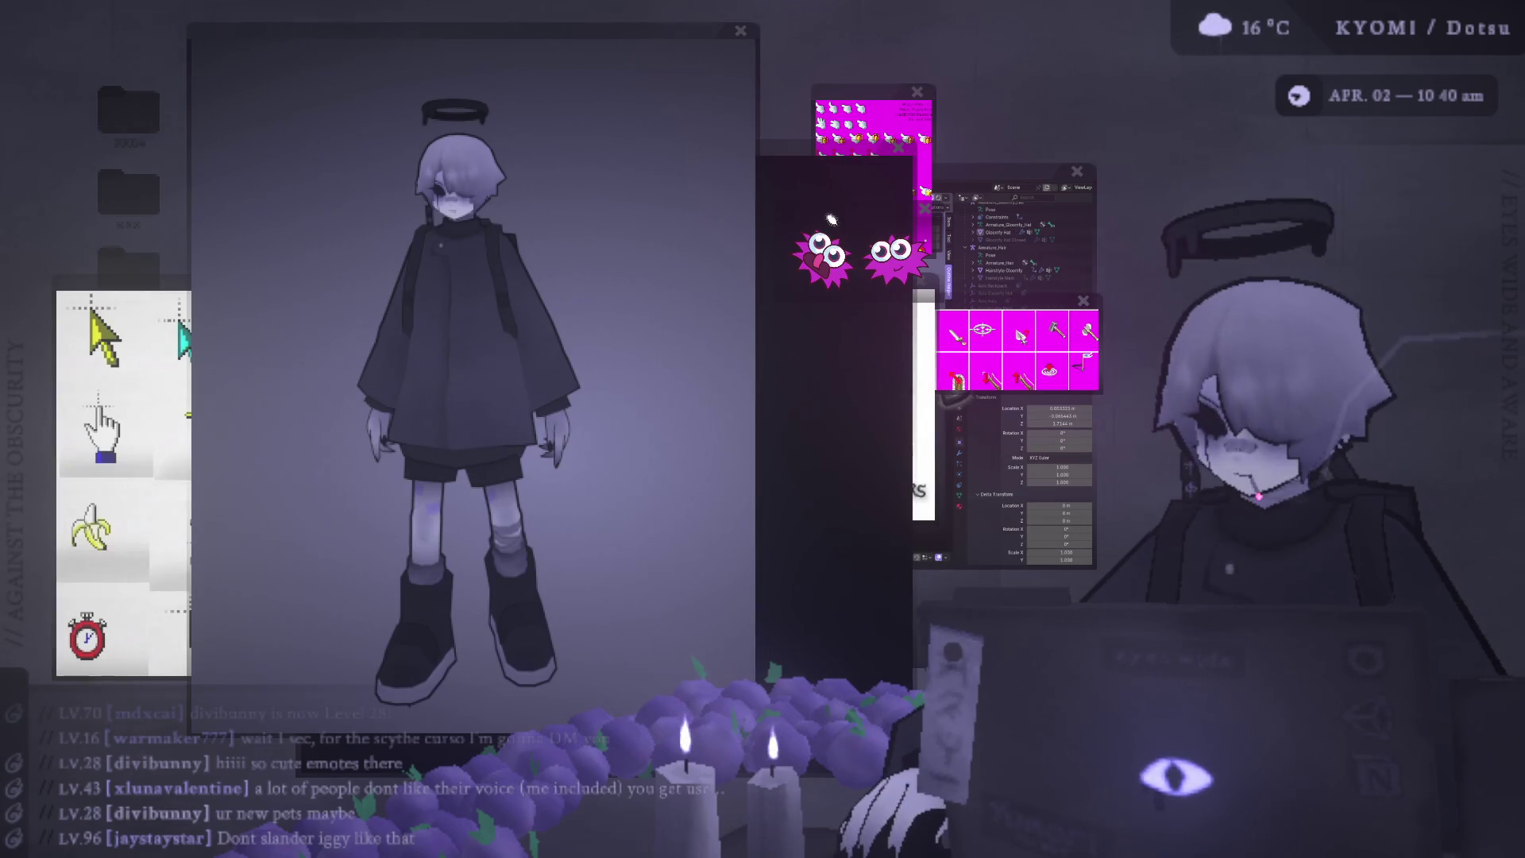
# Bring up the two magenta pets enlarged beside the character figure.
pyautogui.click(801, 226)
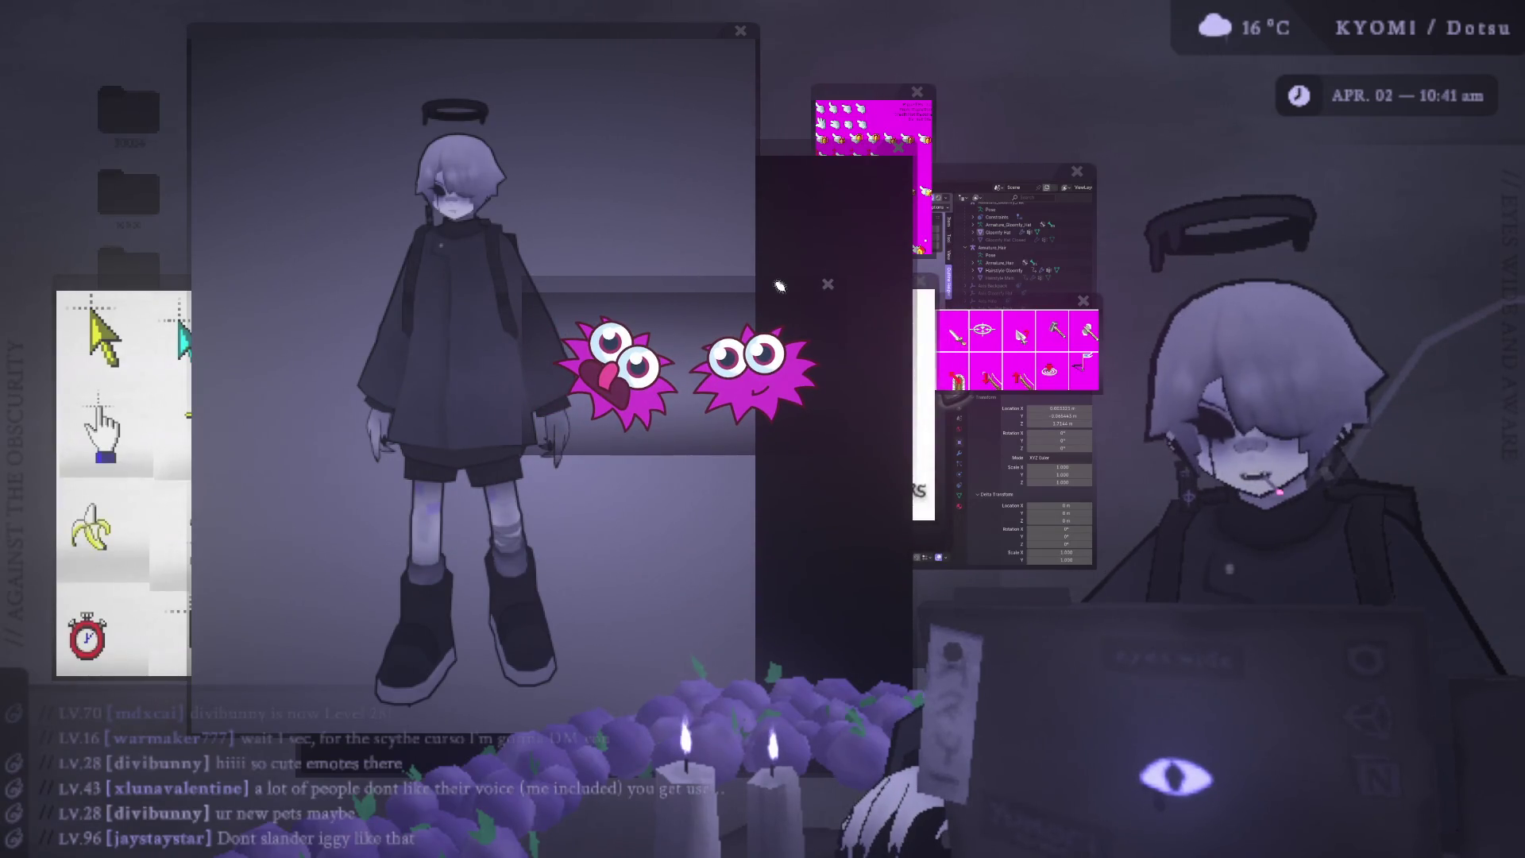
# Move the pets window up and right, and toggle the desktop app row on and off.
pyautogui.moveTo(742, 272); pyautogui.dragTo(856, 233)
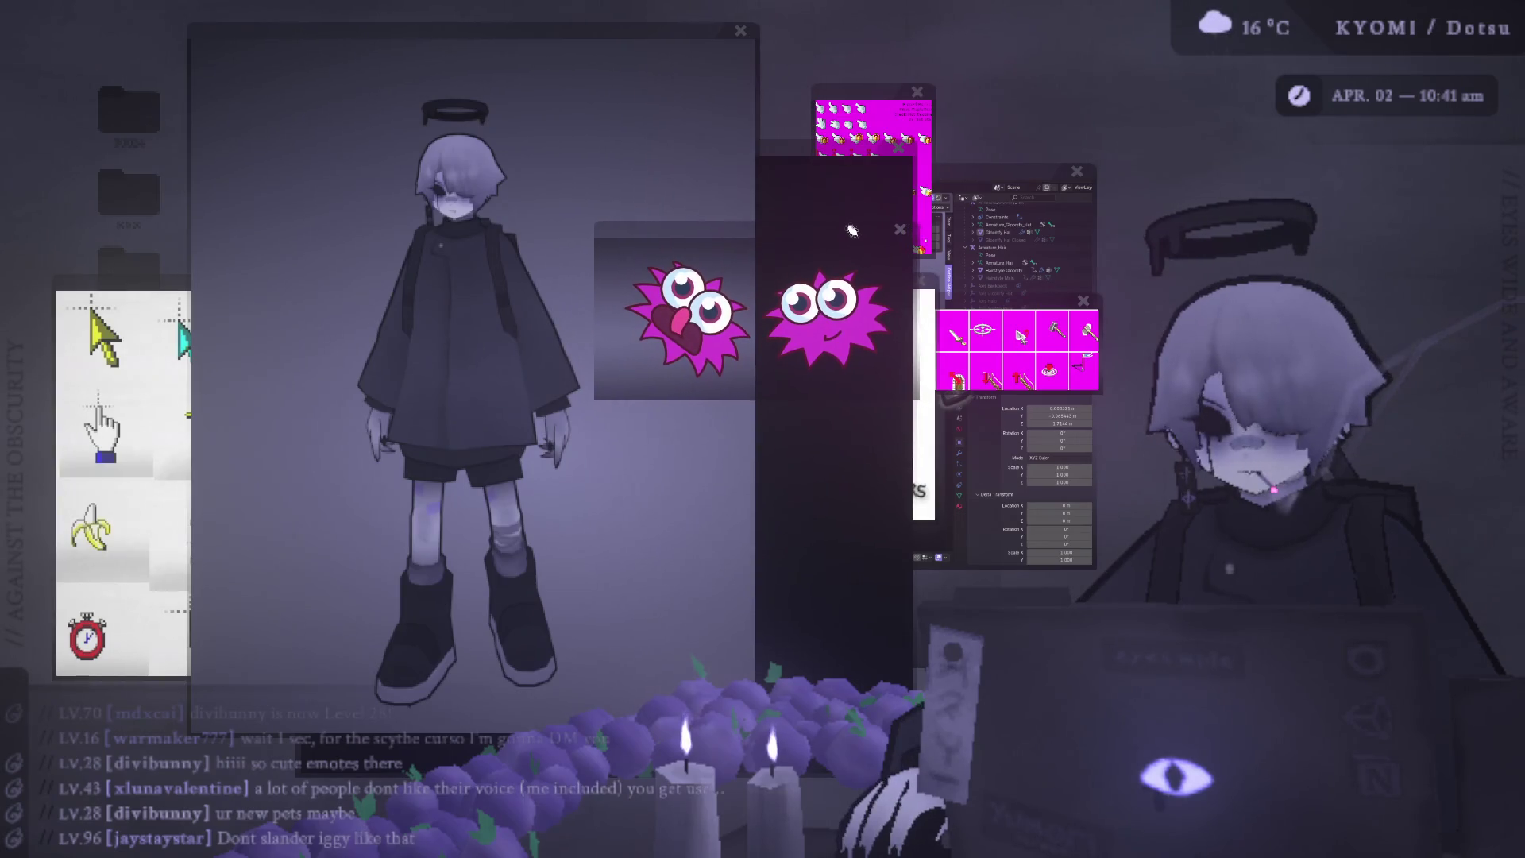
pyautogui.moveTo(858, 231); pyautogui.dragTo(859, 222)
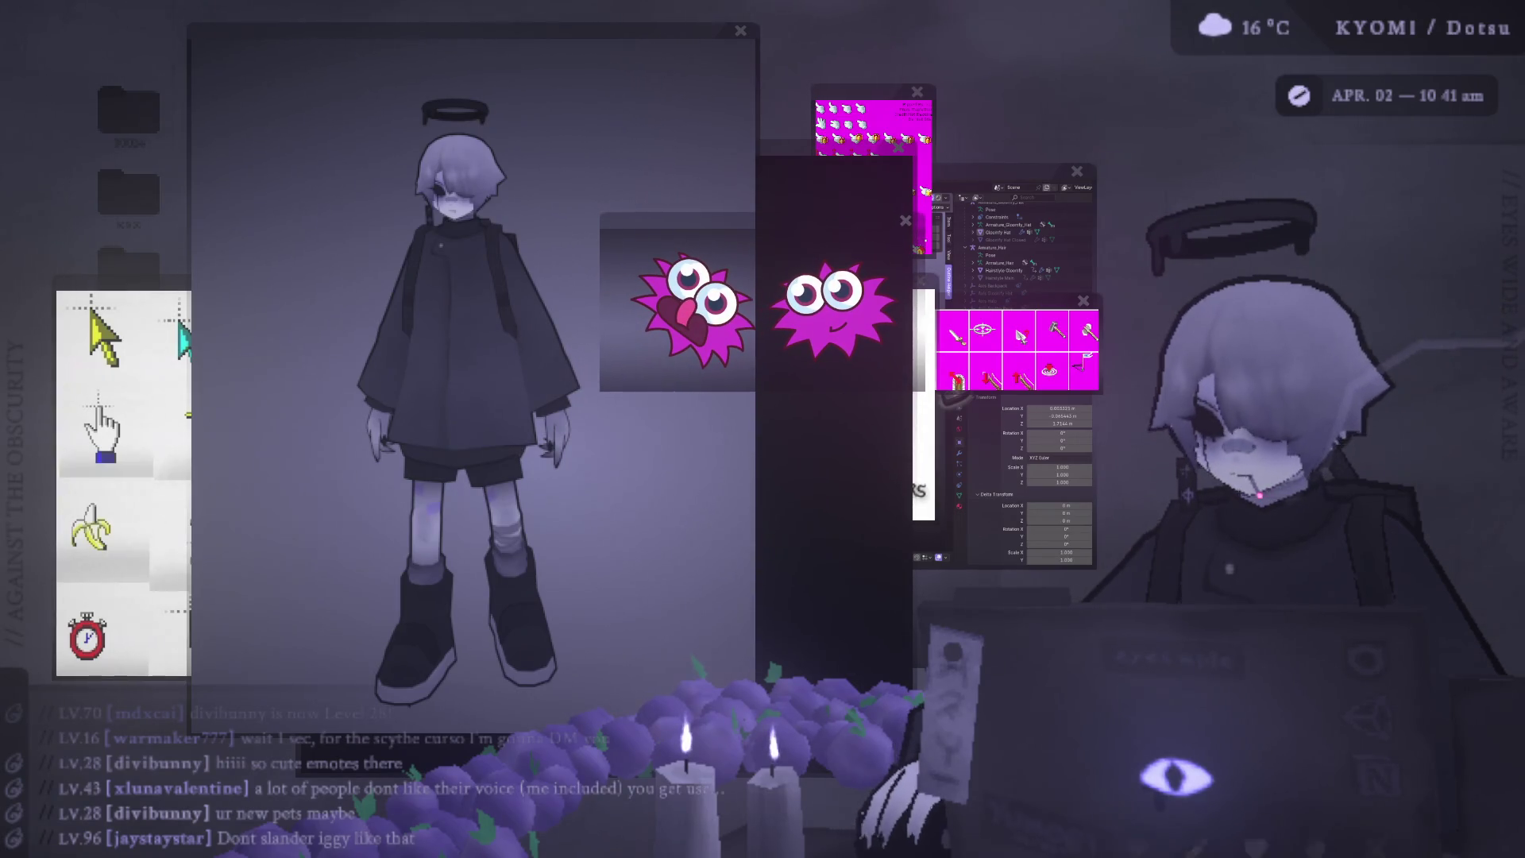
pyautogui.click(1178, 780)
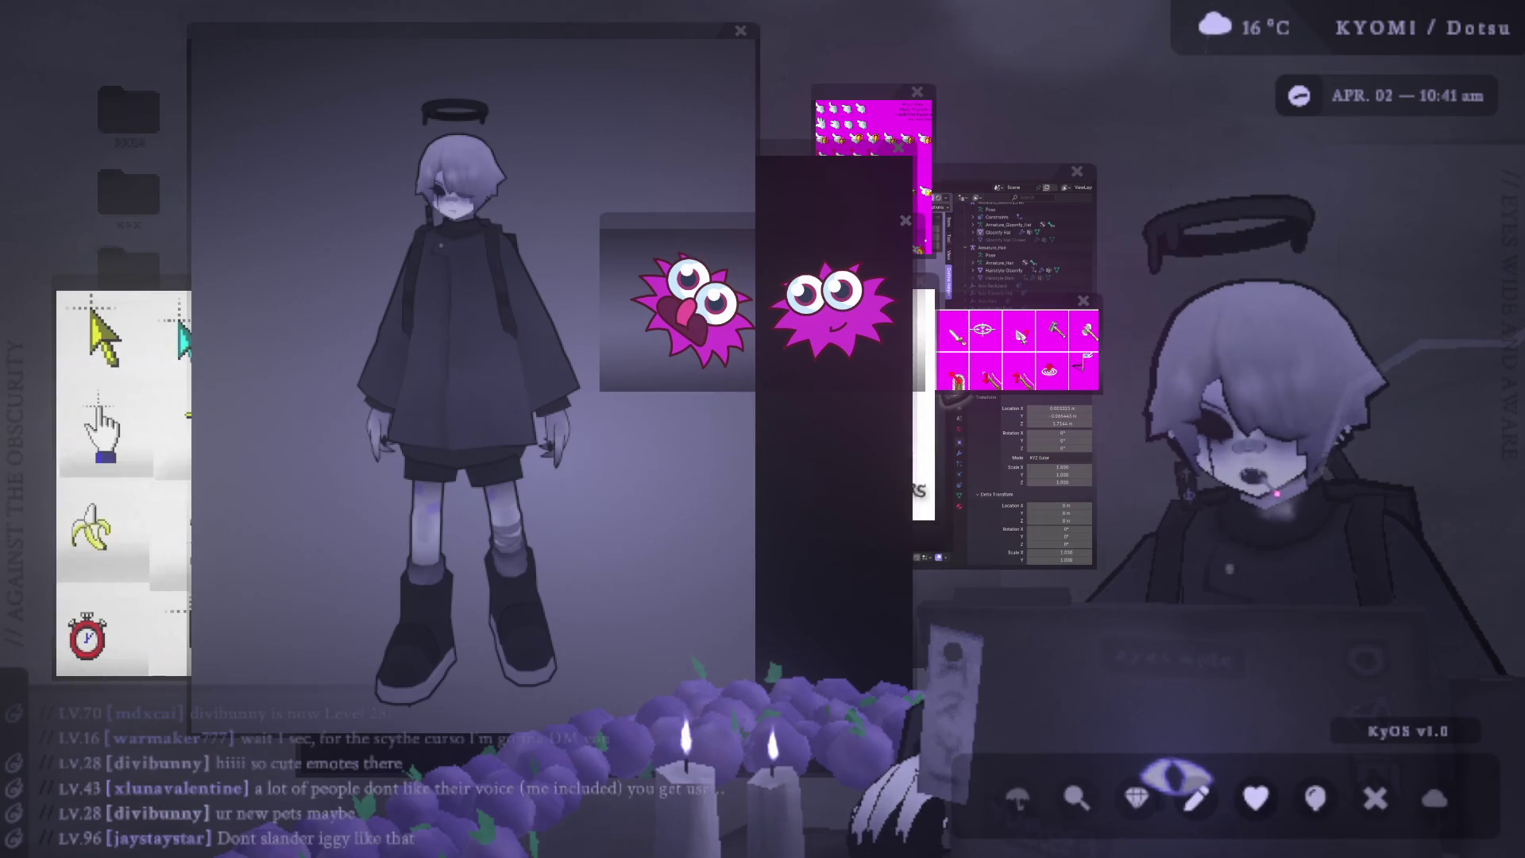
pyautogui.click(1178, 780)
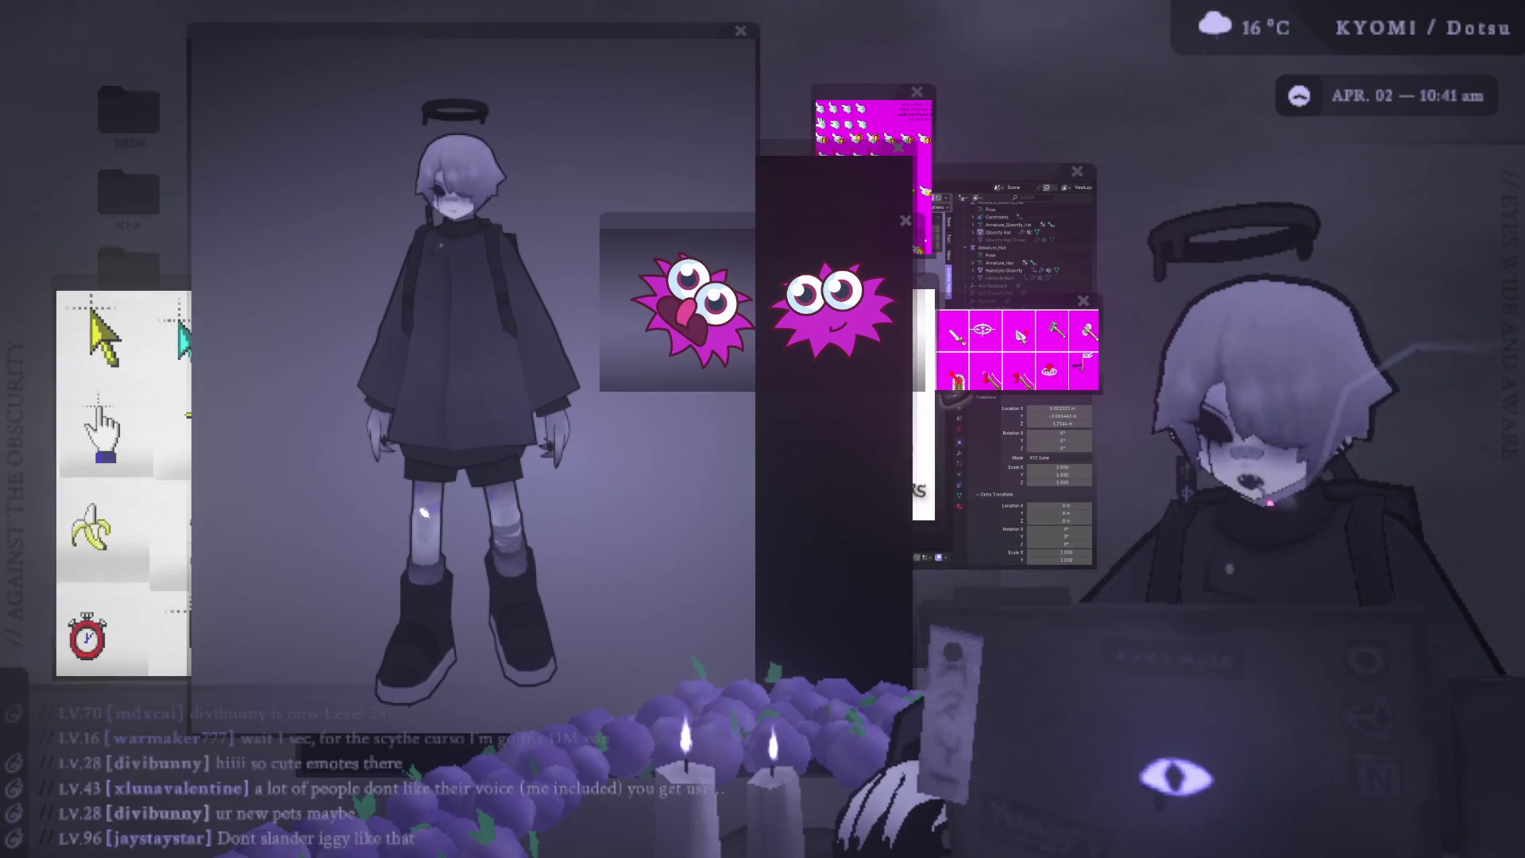
pyautogui.scroll(2, 748, 219)
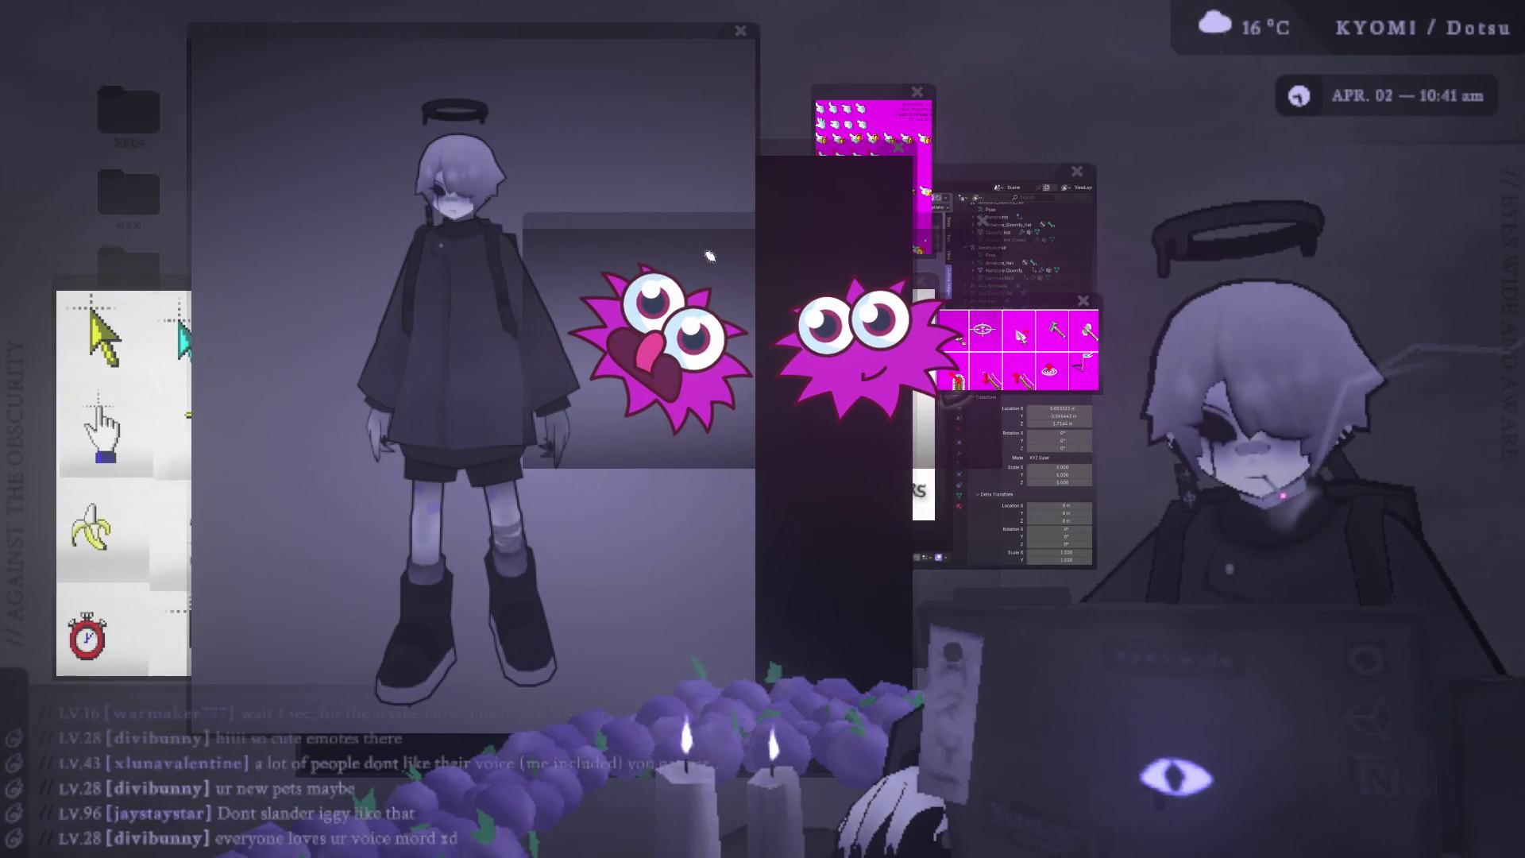
pyautogui.scroll(-1, 729, 227)
pyautogui.scroll(-1, 730, 217)
pyautogui.scroll(-2, 730, 217)
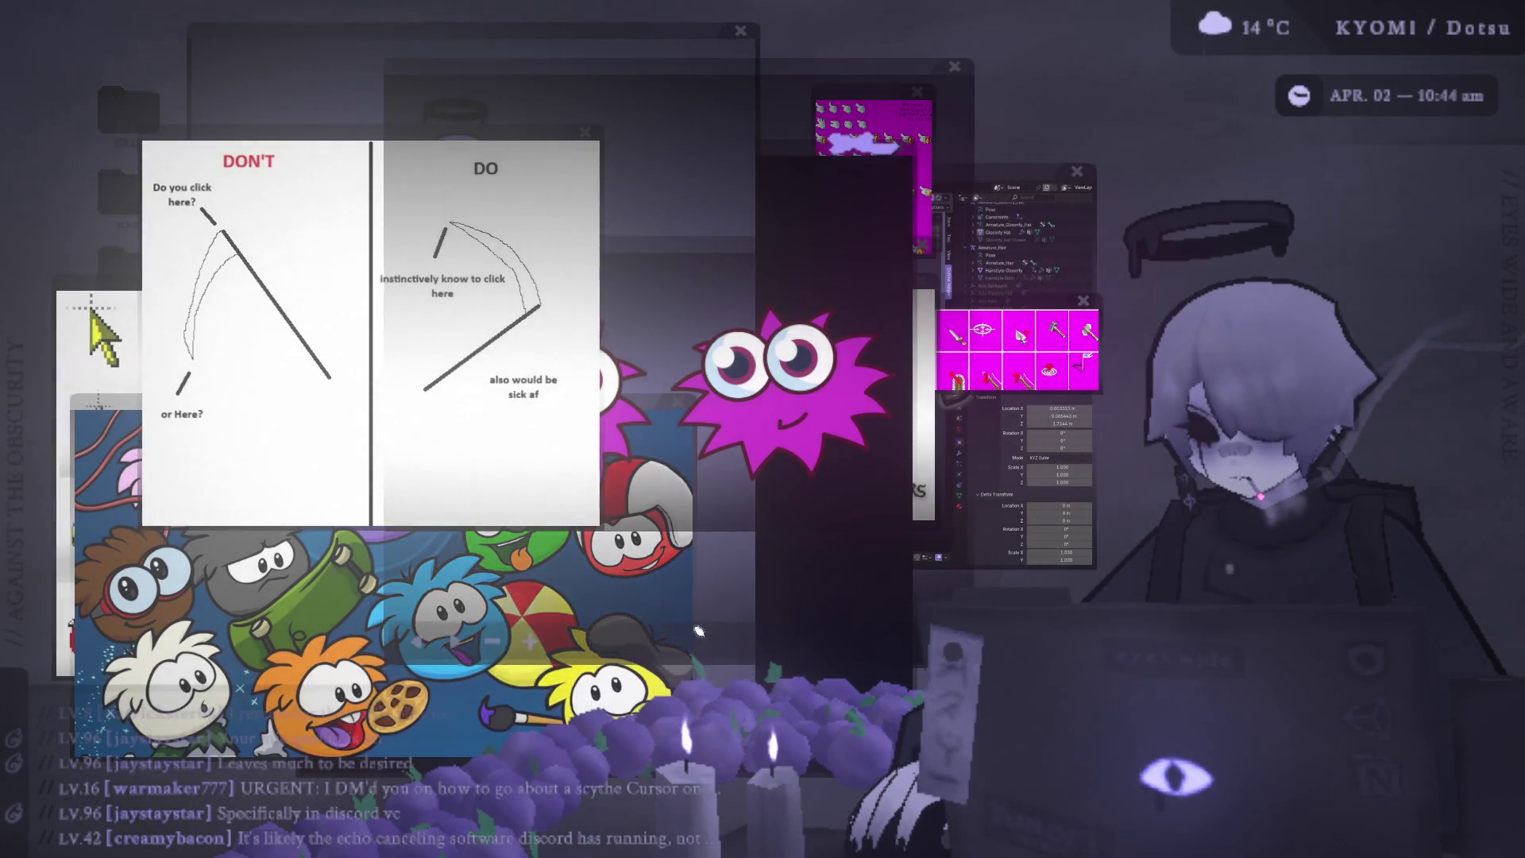
# Place the drawing window over the reference panel and finish the scythe with its blade tip.
pyautogui.moveTo(626, 75); pyautogui.dragTo(333, 67)
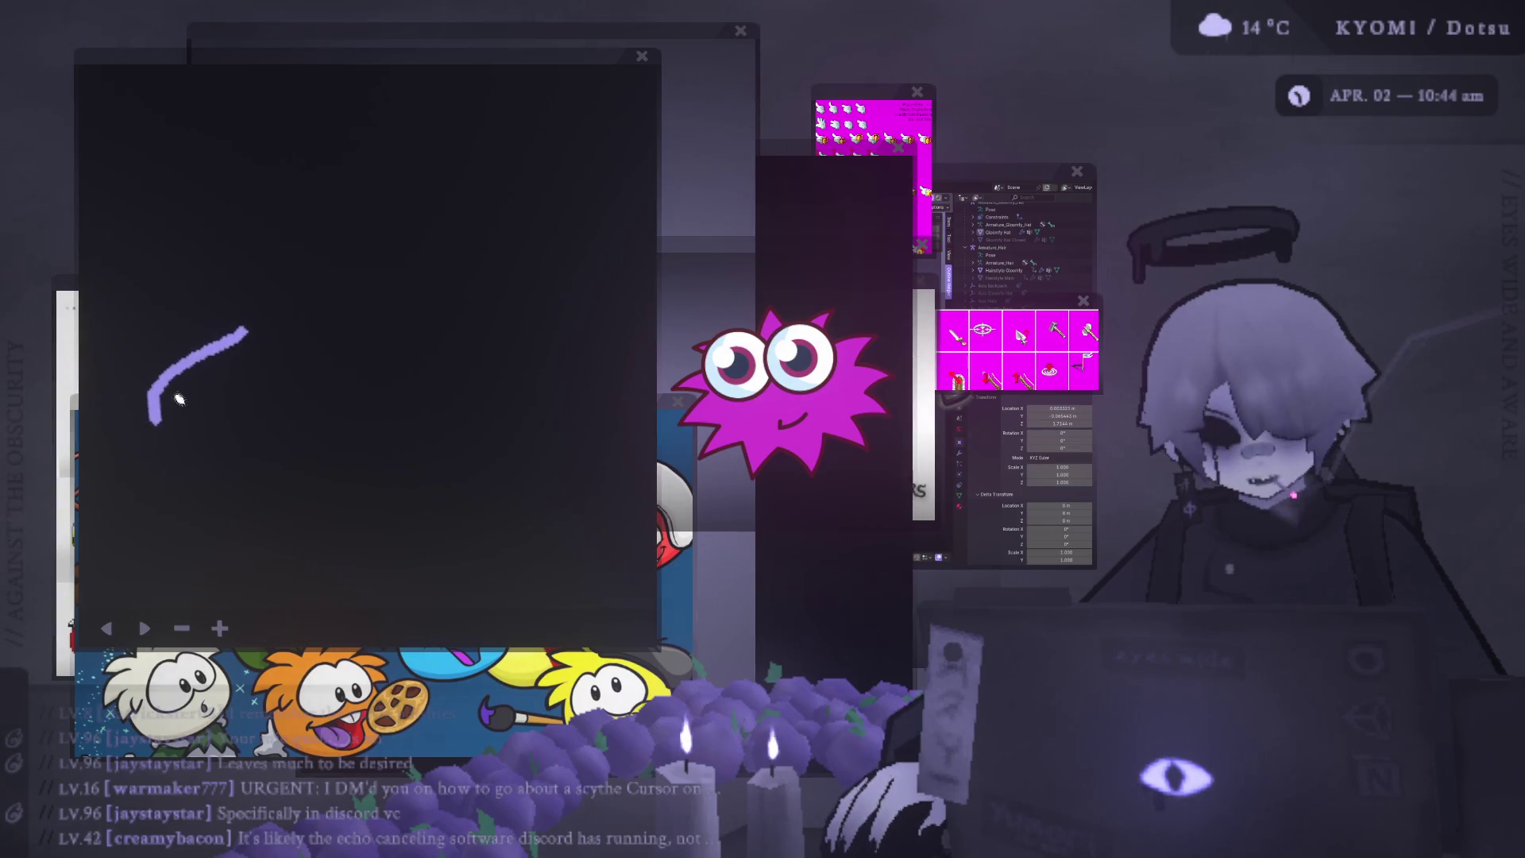
pyautogui.moveTo(152, 417)
pyautogui.mouseDown()
pyautogui.moveTo(244, 375)
pyautogui.moveTo(365, 513)
pyautogui.mouseUp()
pyautogui.moveTo(199, 330); pyautogui.dragTo(193, 291)
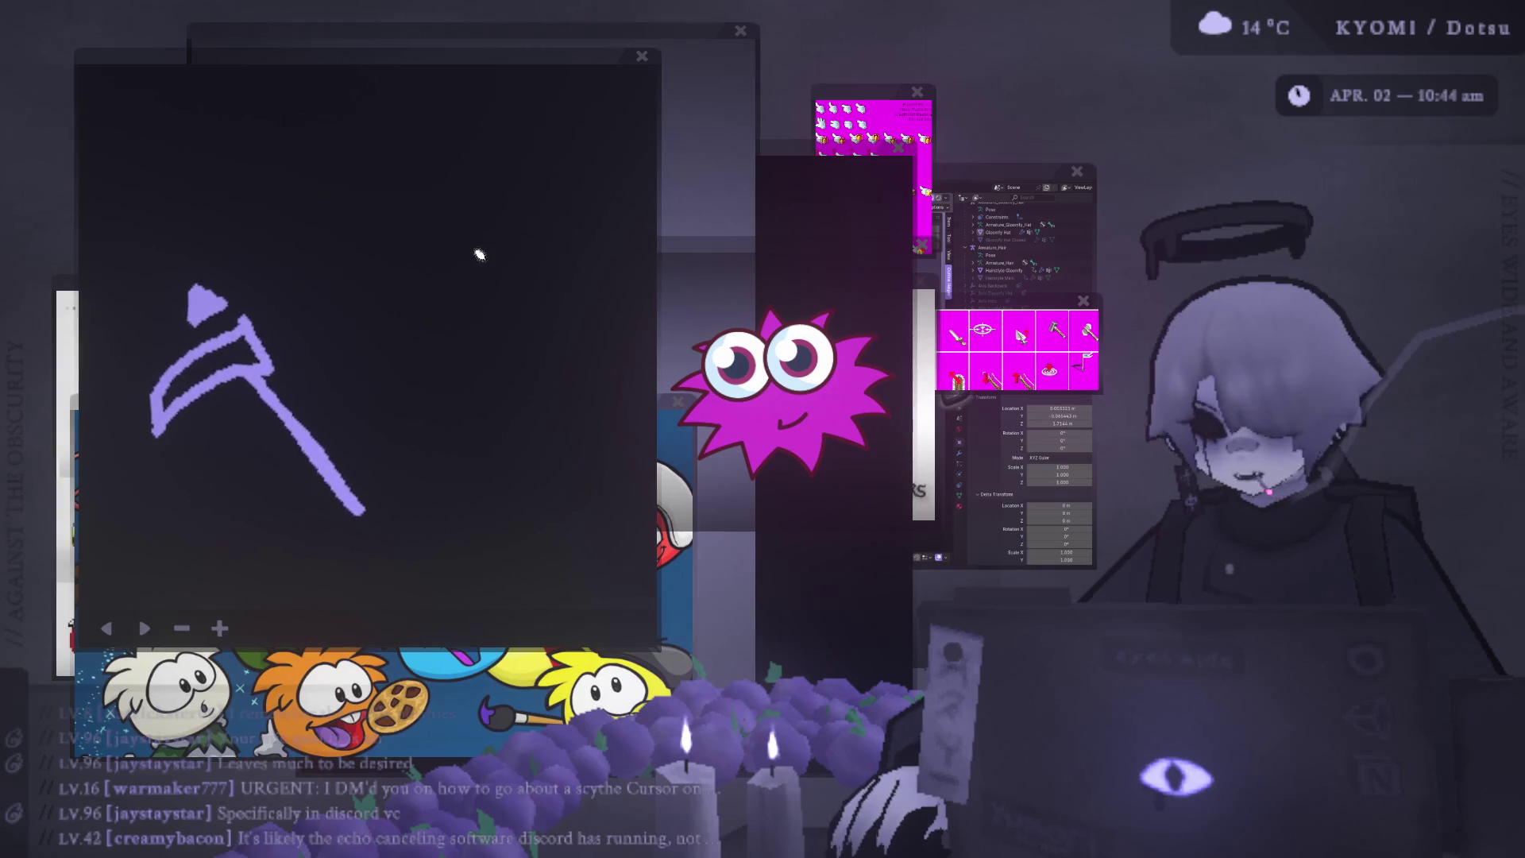
# Draw a diagonal stroke right of the scythe and undo a stray dot.
pyautogui.moveTo(389, 258)
pyautogui.mouseDown()
pyautogui.moveTo(486, 389)
pyautogui.moveTo(578, 298)
pyautogui.moveTo(463, 395)
pyautogui.mouseUp()
pyautogui.click(370, 239)
pyautogui.click(104, 627)
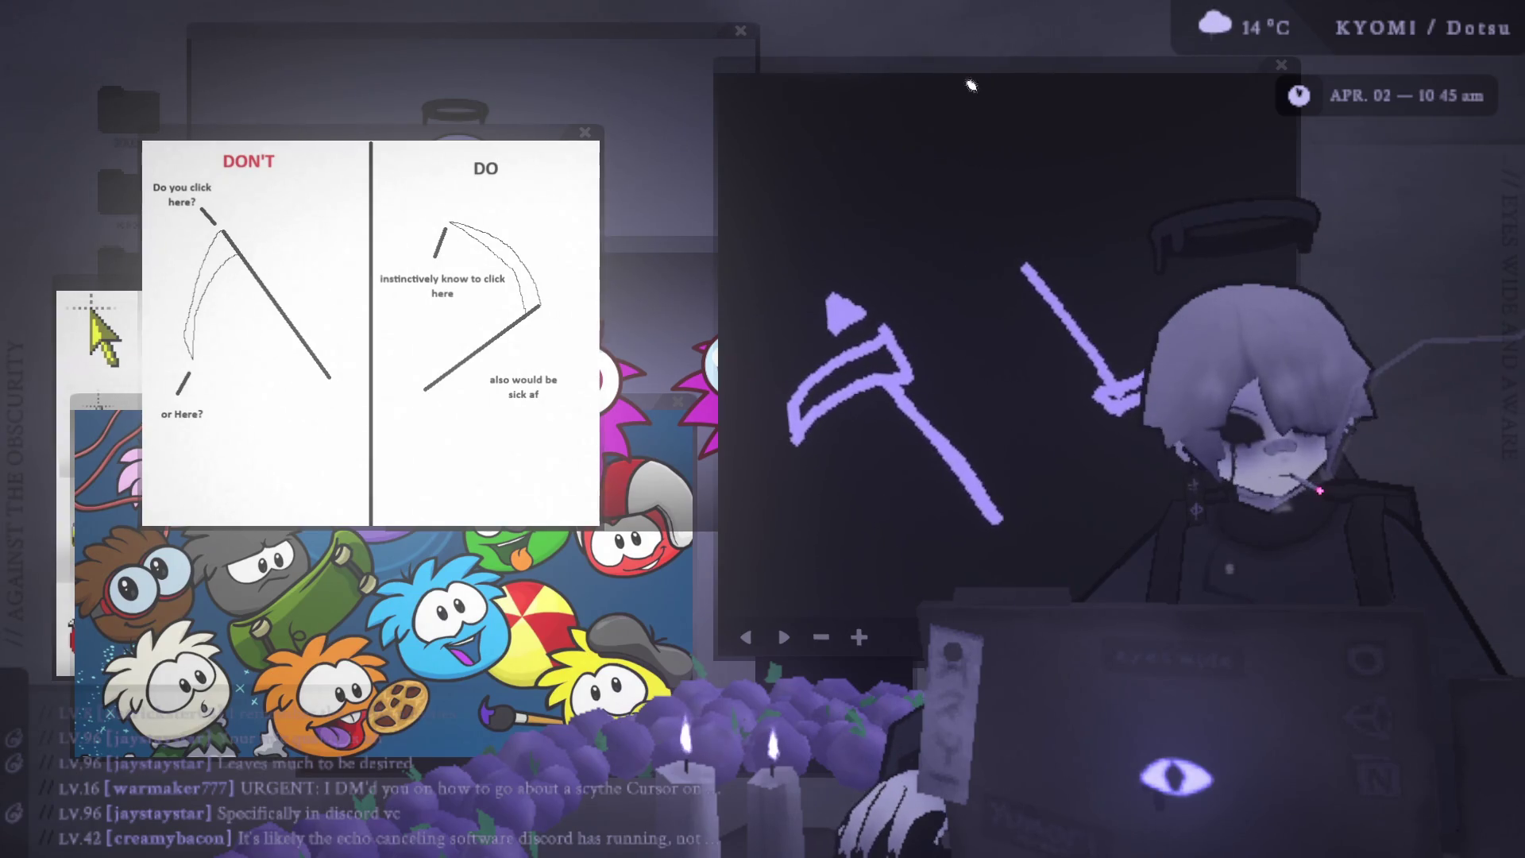
# Move the sketch window left over the reference images.
pyautogui.moveTo(968, 78)
pyautogui.mouseDown()
pyautogui.moveTo(543, 104)
pyautogui.moveTo(358, 44)
pyautogui.mouseUp()
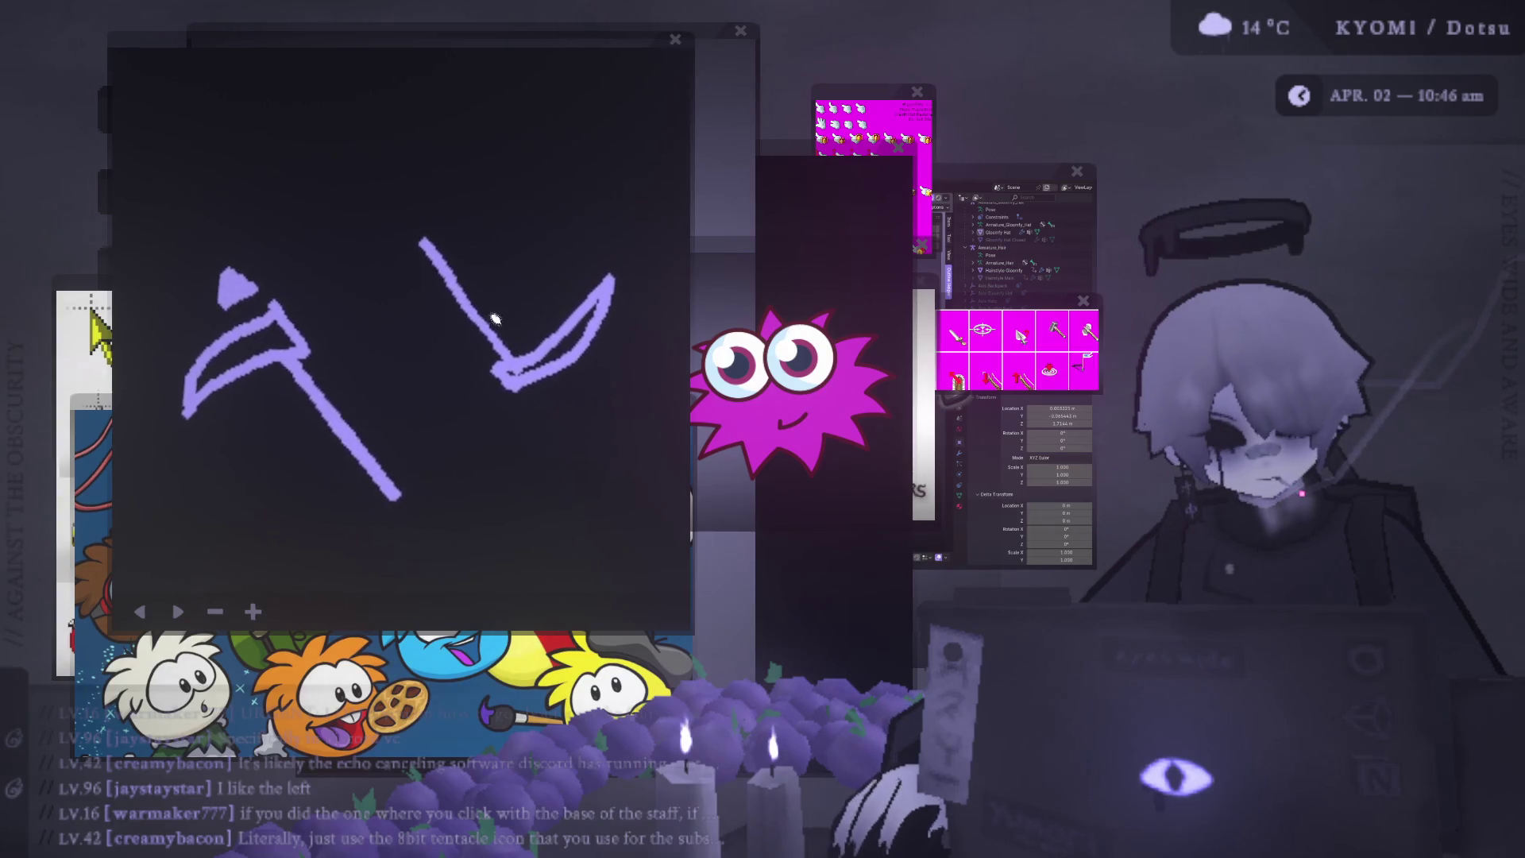
# Draw a large loop around the V stroke and undo it.
pyautogui.moveTo(484, 398)
pyautogui.mouseDown()
pyautogui.moveTo(402, 290)
pyautogui.moveTo(455, 361)
pyautogui.moveTo(453, 146)
pyautogui.moveTo(580, 239)
pyautogui.mouseUp()
pyautogui.hotkey('ctrl', 'z')
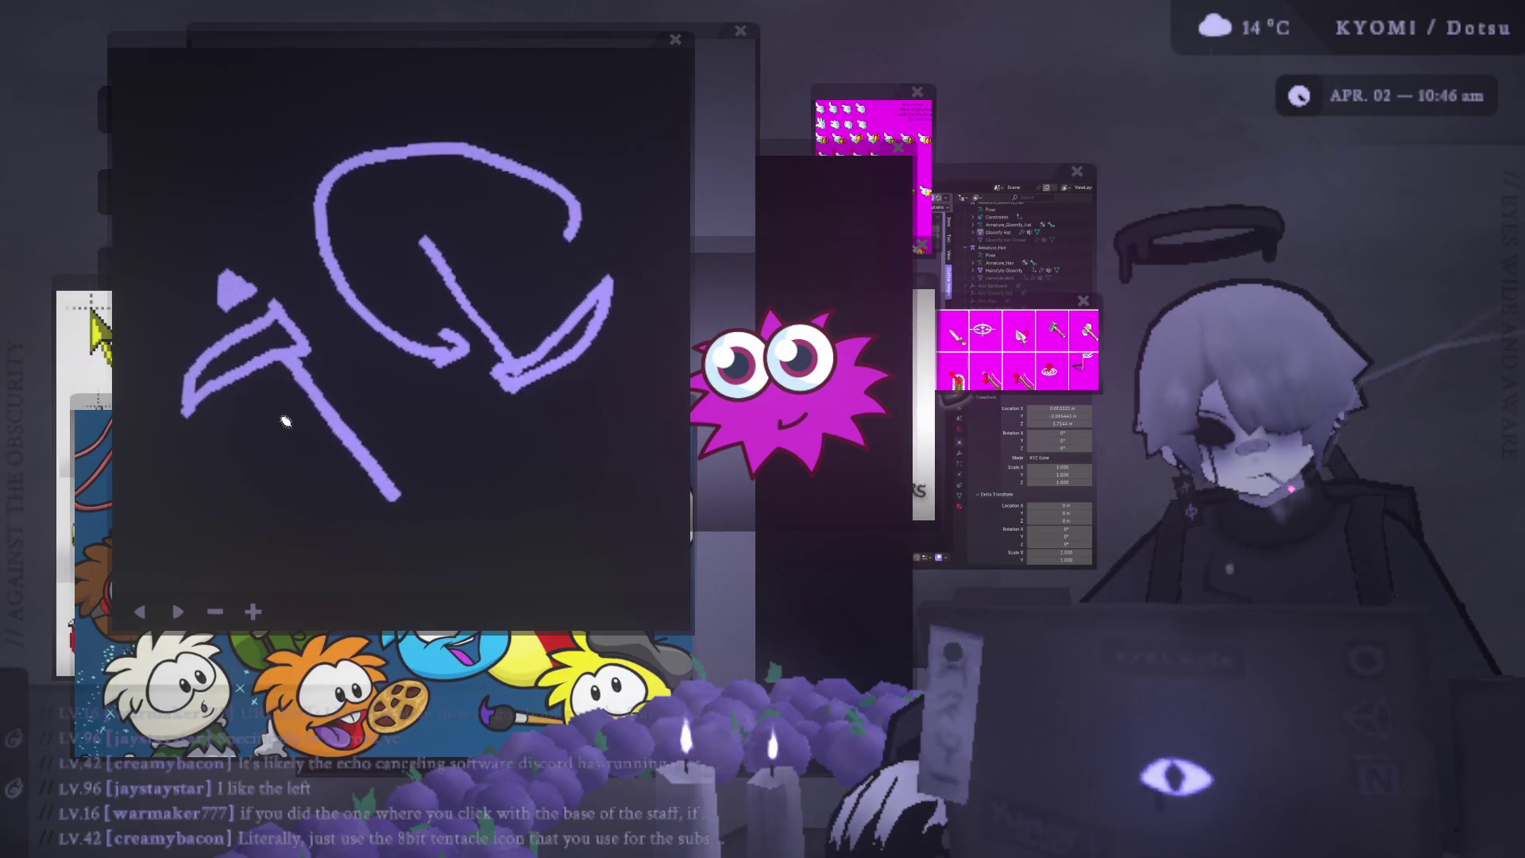
pyautogui.click(144, 613)
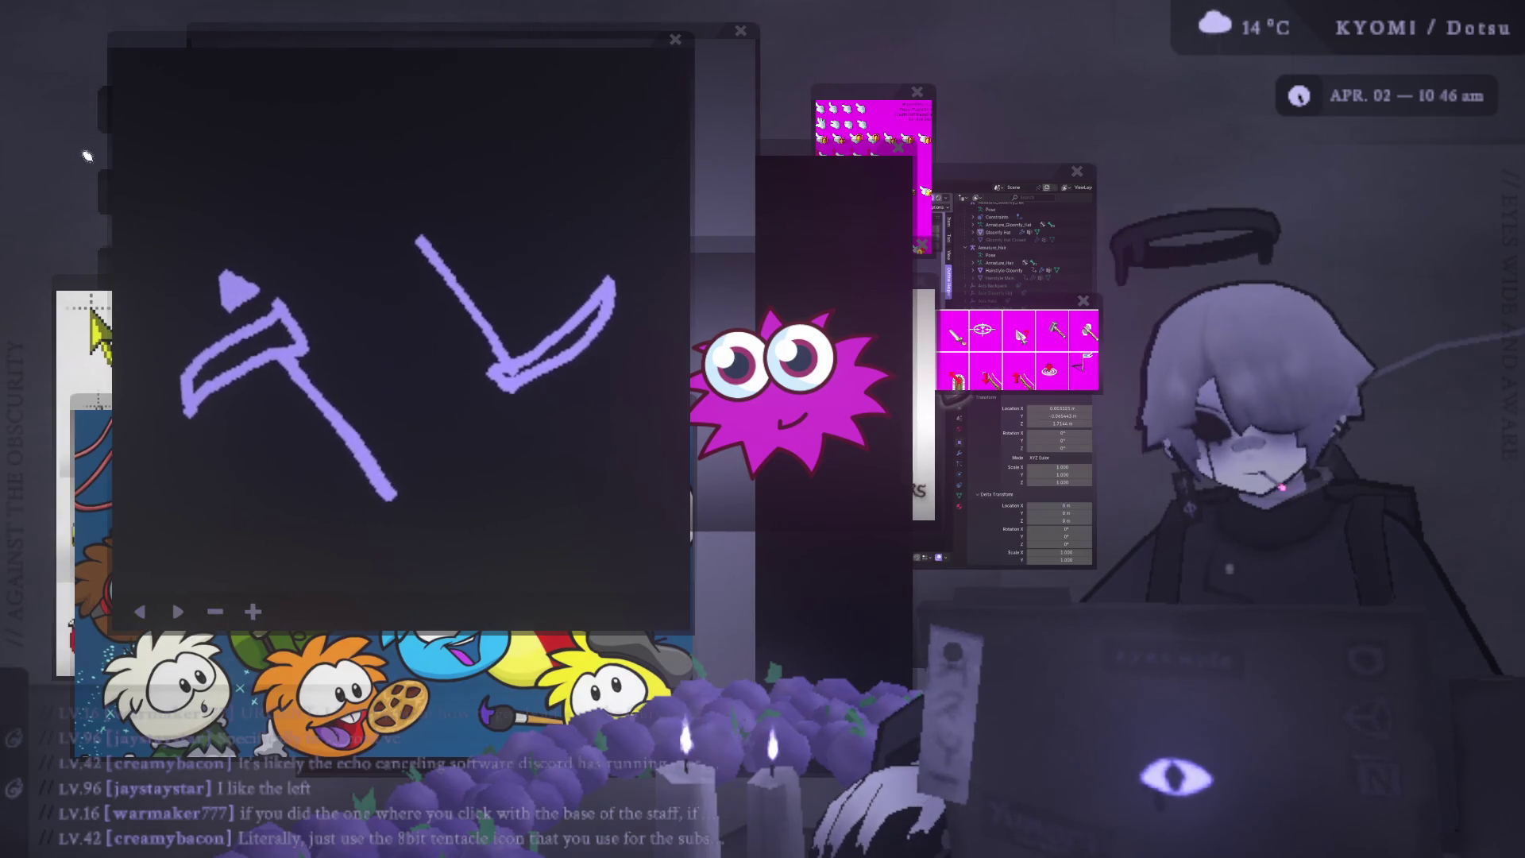
# Draw a triangle above the scythe sketch and nudge the sketch window.
pyautogui.moveTo(290, 203)
pyautogui.mouseDown()
pyautogui.moveTo(273, 95)
pyautogui.moveTo(390, 129)
pyautogui.mouseUp()
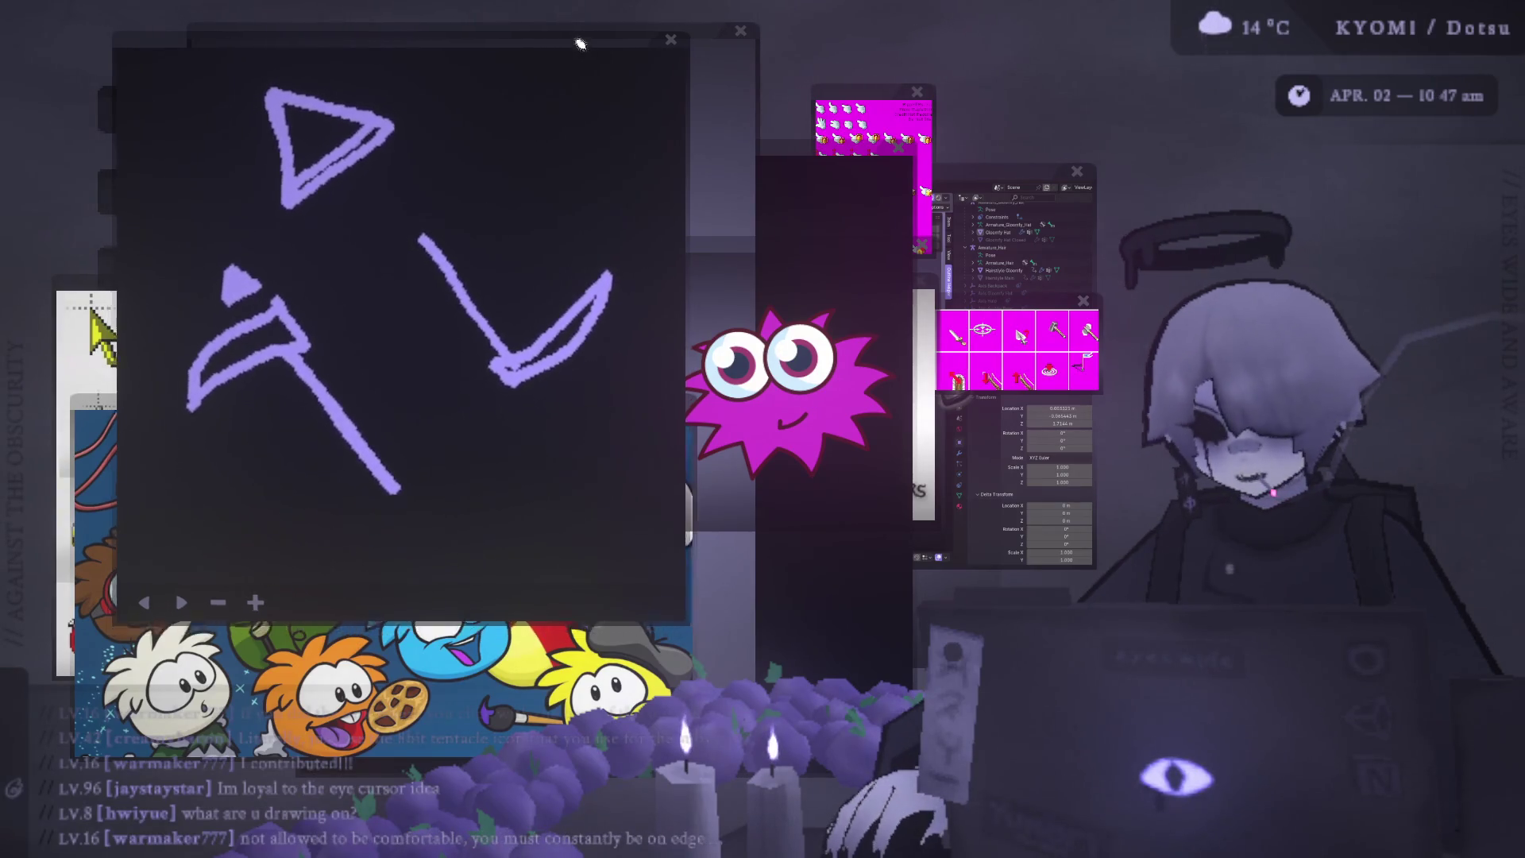
pyautogui.moveTo(680, 65); pyautogui.dragTo(671, 103)
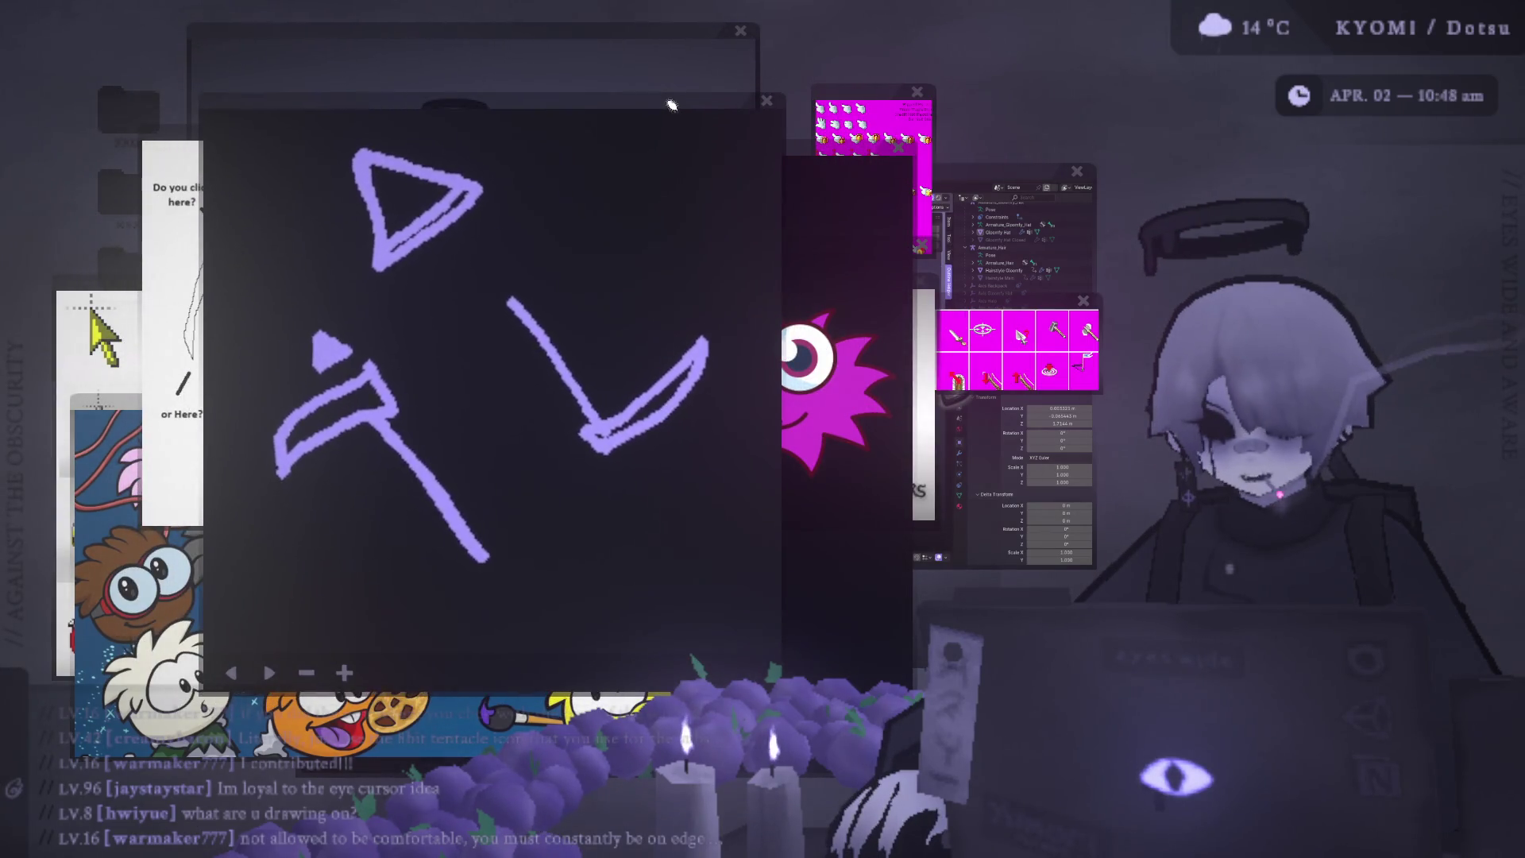
# Undo the triangle and V strokes, then redo to restore the V stroke.
pyautogui.click(228, 676)
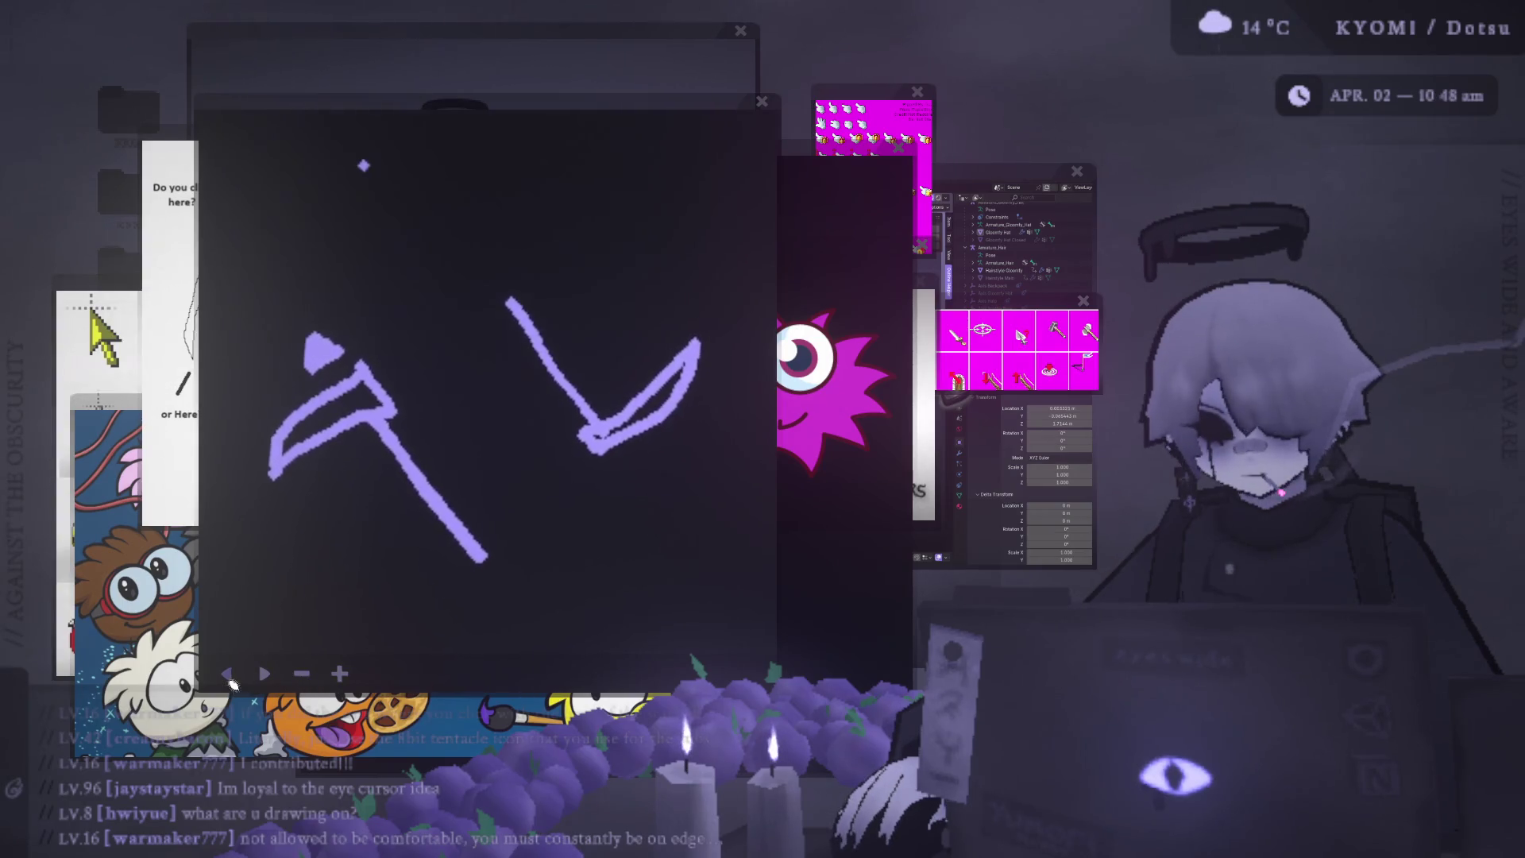
pyautogui.click(228, 675)
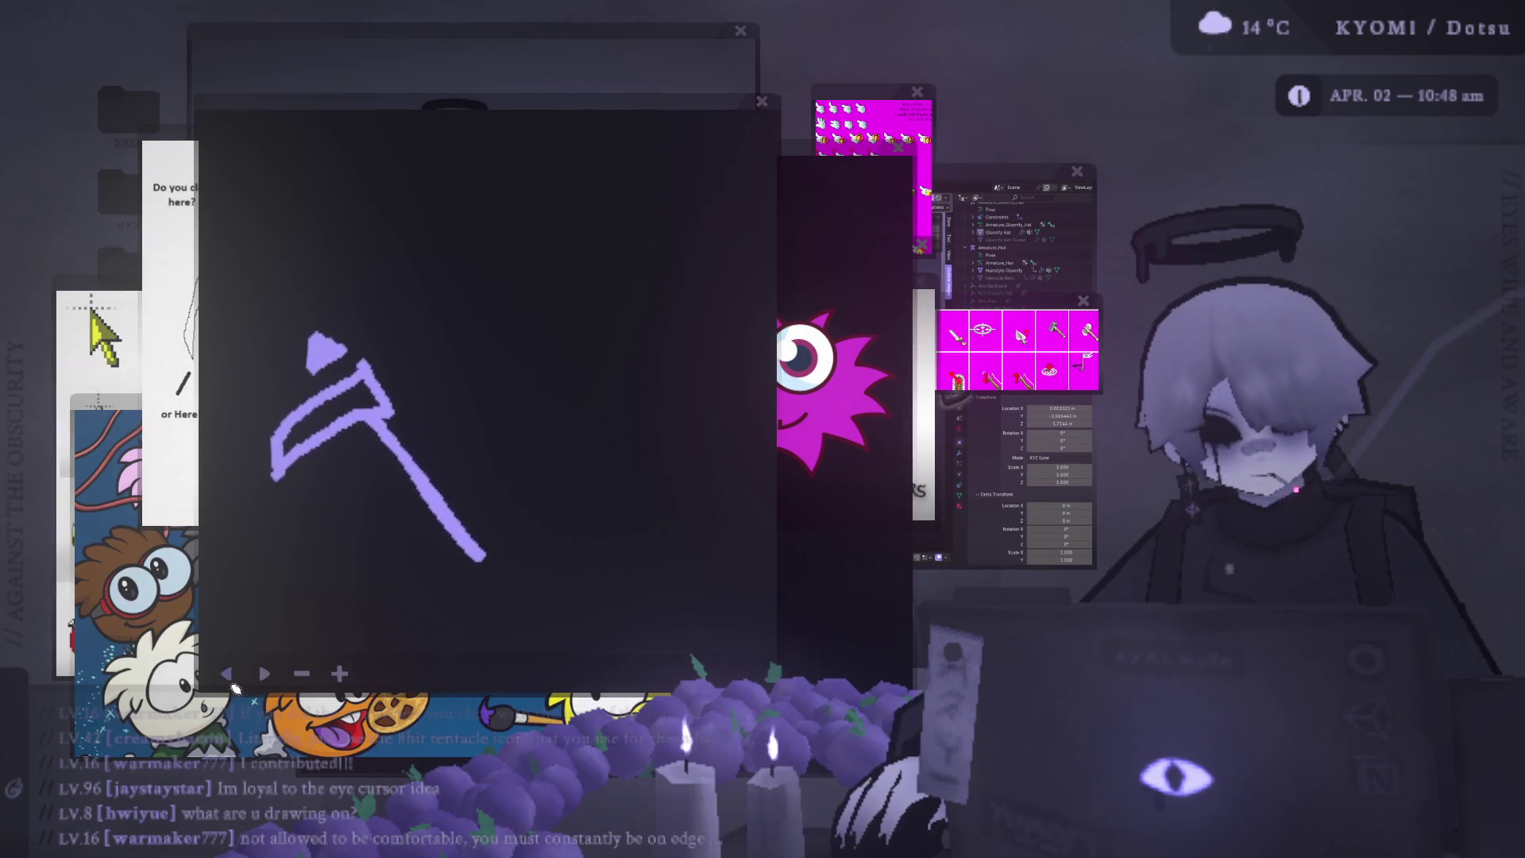
pyautogui.click(228, 676)
pyautogui.click(229, 676)
pyautogui.click(265, 676)
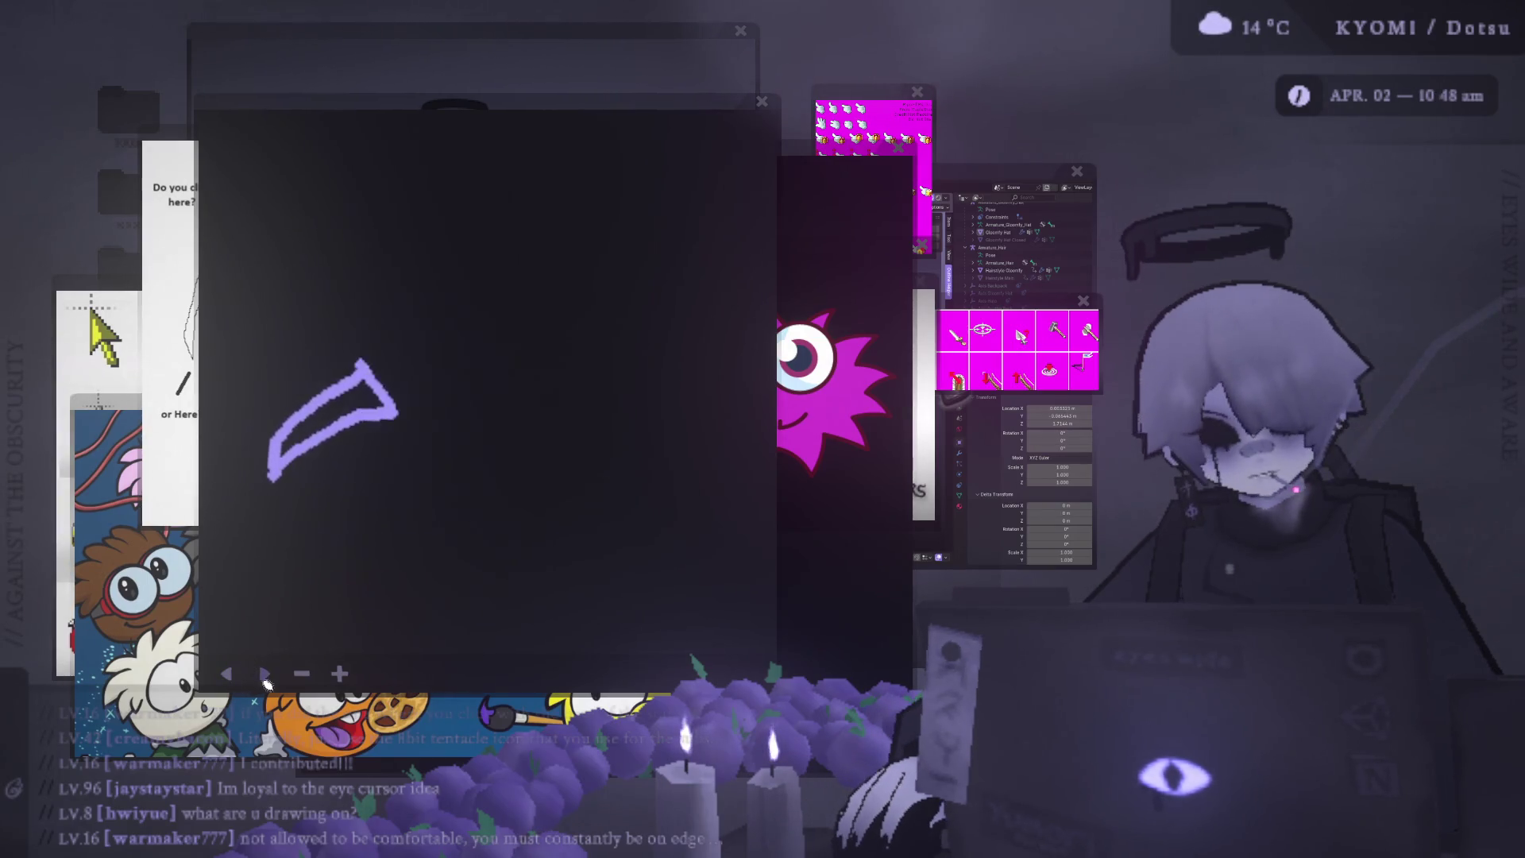
pyautogui.click(265, 675)
pyautogui.click(228, 676)
# Draw a wavy line and a large loop, undo both, and move and shrink the sketch window.
pyautogui.moveTo(295, 197); pyautogui.dragTo(663, 217)
pyautogui.moveTo(507, 418)
pyautogui.mouseDown()
pyautogui.moveTo(543, 481)
pyautogui.moveTo(681, 612)
pyautogui.moveTo(732, 310)
pyautogui.moveTo(482, 357)
pyautogui.moveTo(541, 527)
pyautogui.mouseUp()
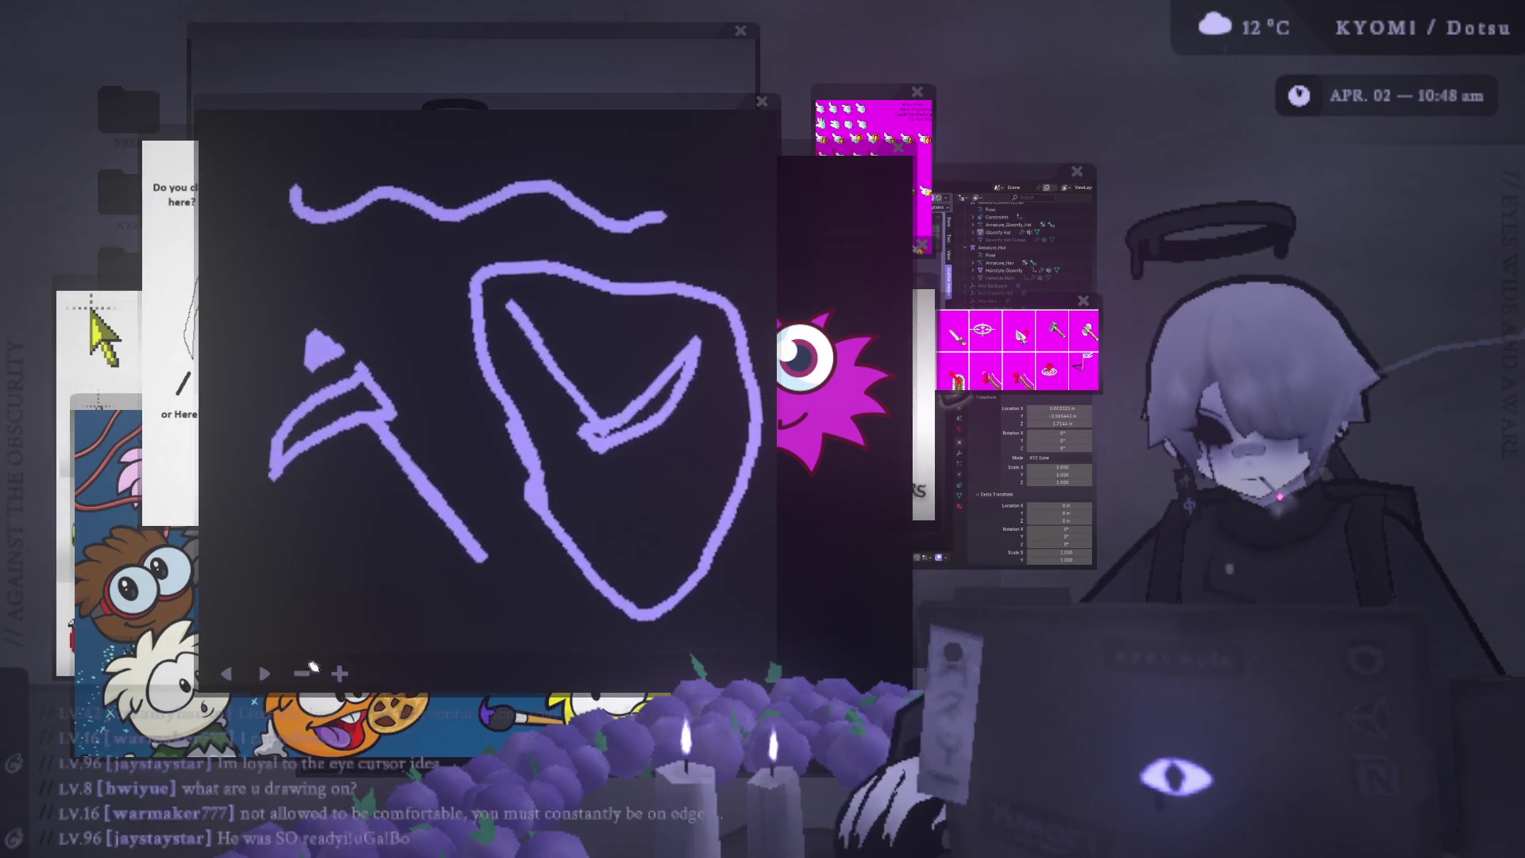
pyautogui.click(230, 674)
pyautogui.click(229, 674)
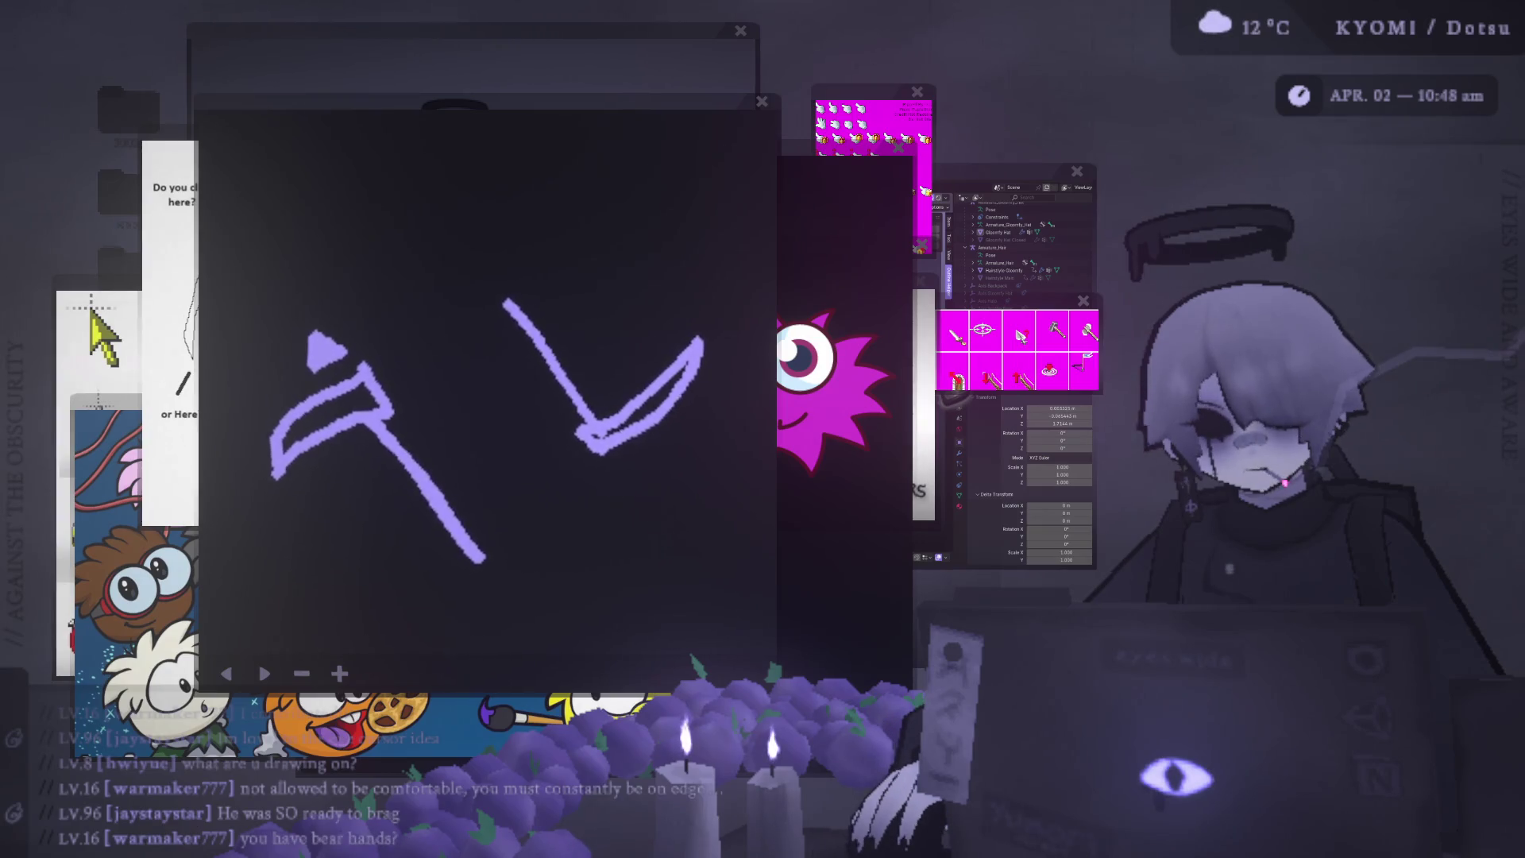
pyautogui.moveTo(500, 149); pyautogui.dragTo(500, 62)
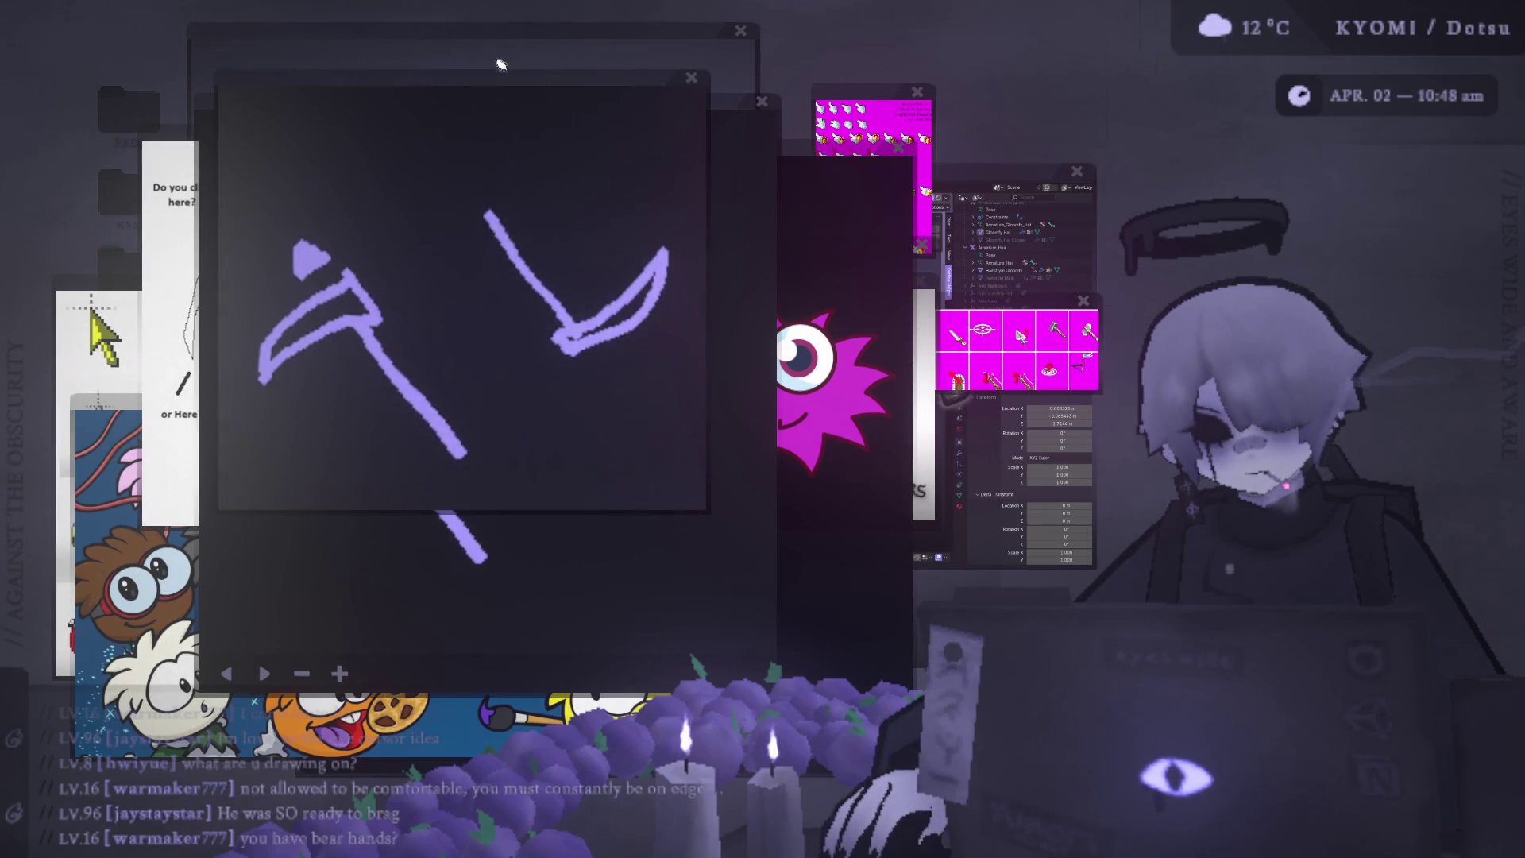
# Move the sketch preview top-right, make the canvas transparent, scribble a loop over the puffle picture, and close the cursor reference.
pyautogui.moveTo(642, 97)
pyautogui.mouseDown()
pyautogui.moveTo(1014, 96)
pyautogui.moveTo(1123, 120)
pyautogui.moveTo(1067, 101)
pyautogui.moveTo(1137, 64)
pyautogui.mouseUp()
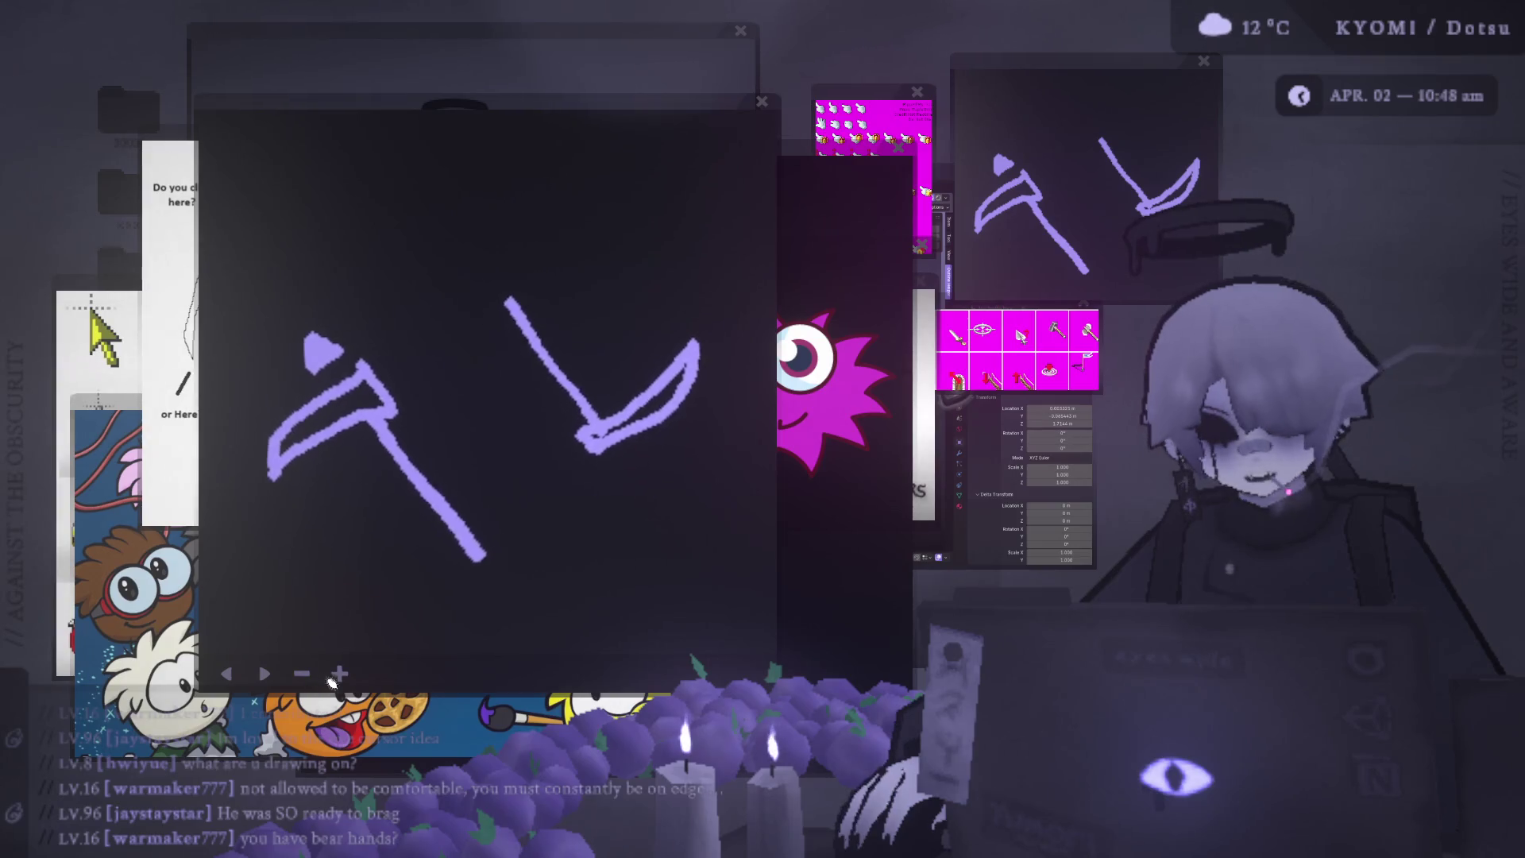
pyautogui.click(304, 674)
pyautogui.moveTo(430, 210)
pyautogui.mouseDown()
pyautogui.moveTo(581, 227)
pyautogui.moveTo(727, 163)
pyautogui.moveTo(604, 152)
pyautogui.mouseUp()
pyautogui.click(586, 132)
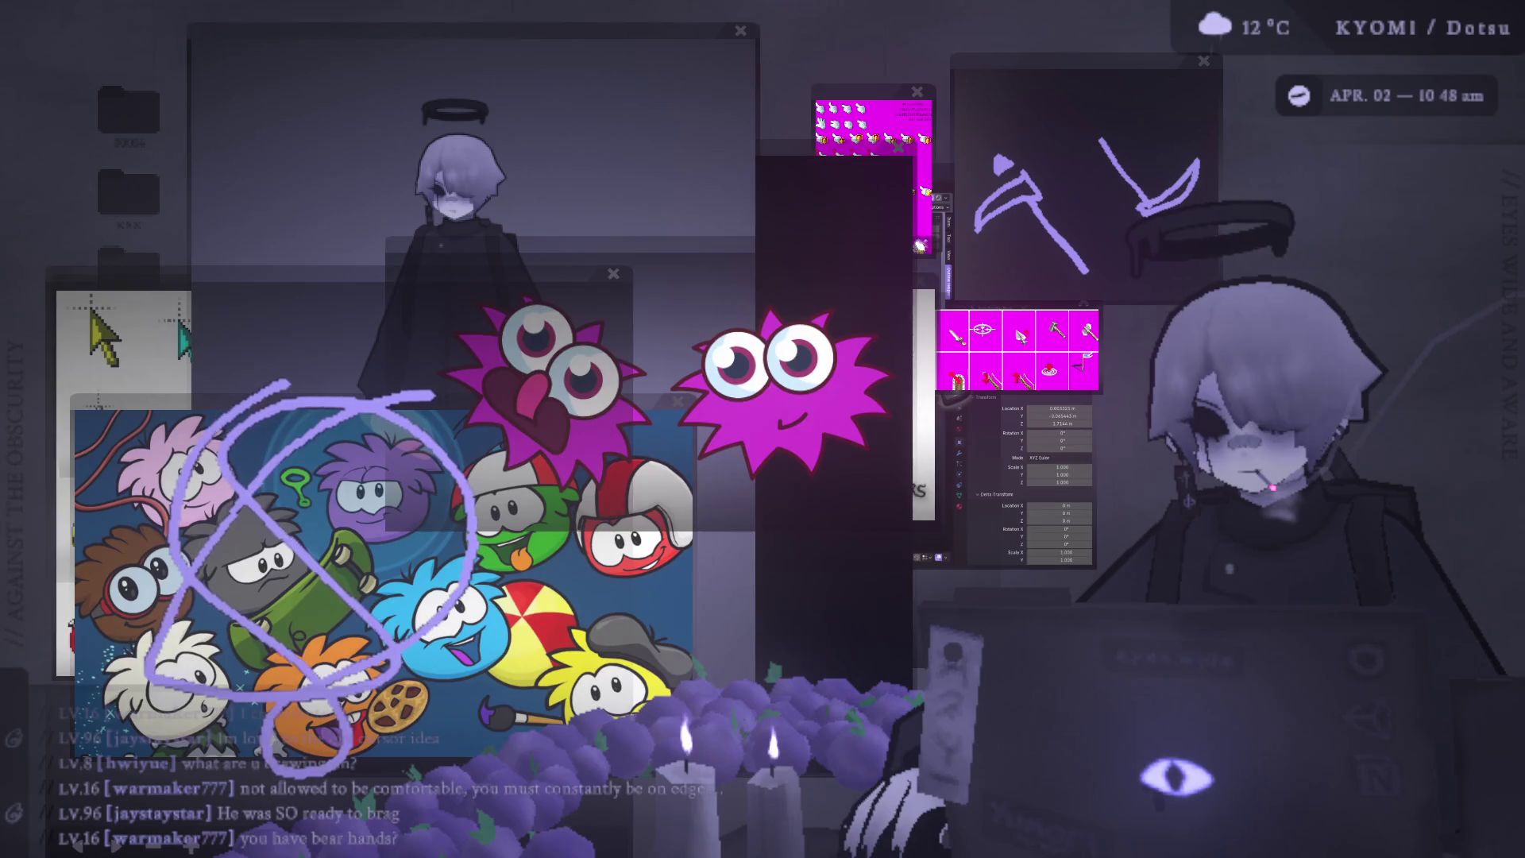
# Close the monster overlay, dark window, sprite sheets, cursor window, icon and gauntlet strips, and scribble overlay.
pyautogui.click(896, 266)
pyautogui.click(904, 167)
pyautogui.click(921, 91)
pyautogui.click(920, 281)
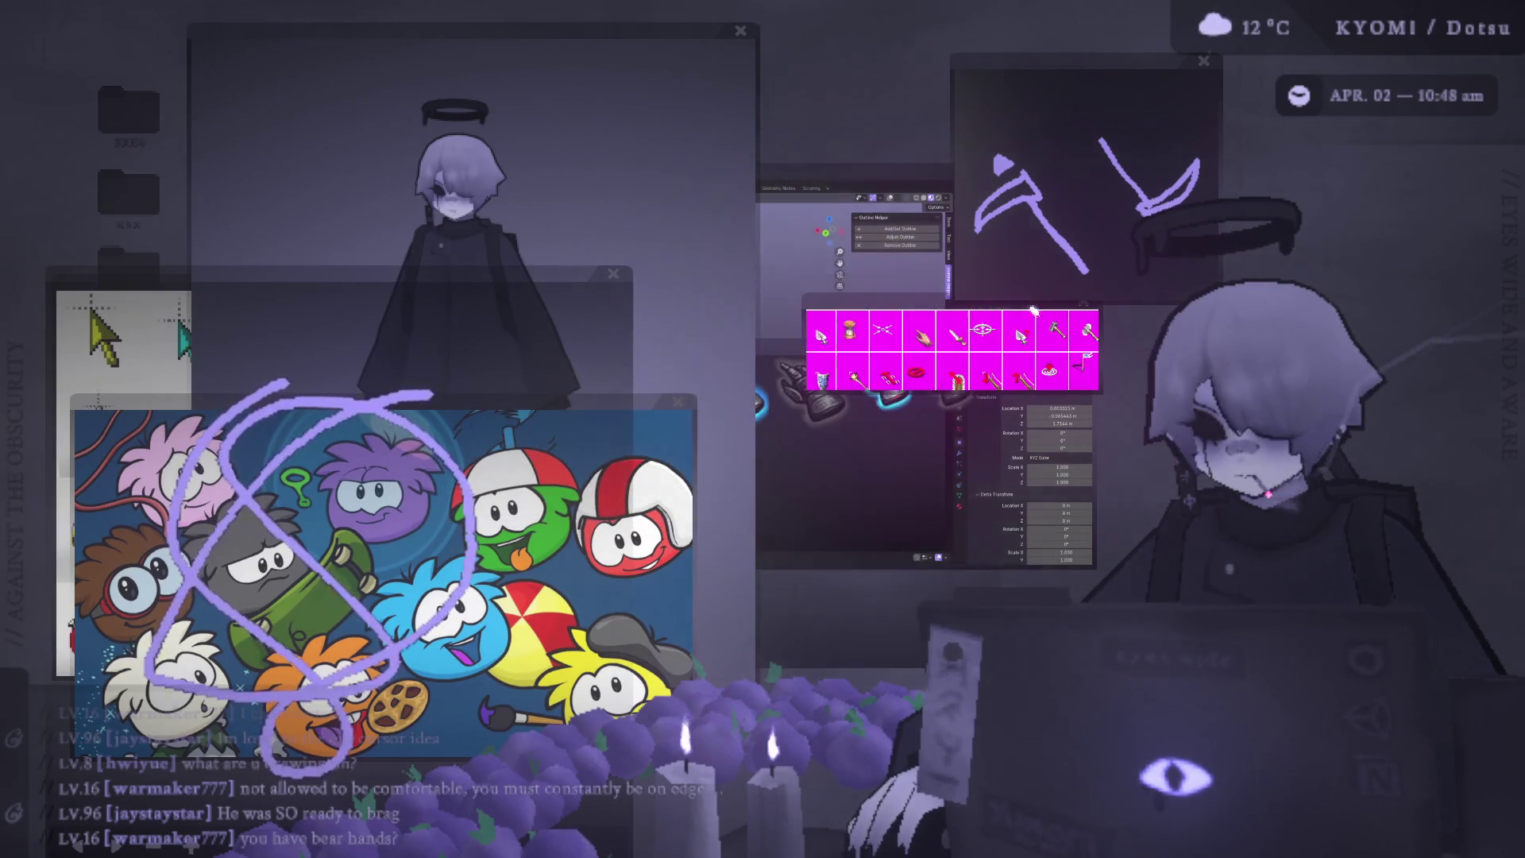
pyautogui.click(1092, 301)
pyautogui.click(949, 407)
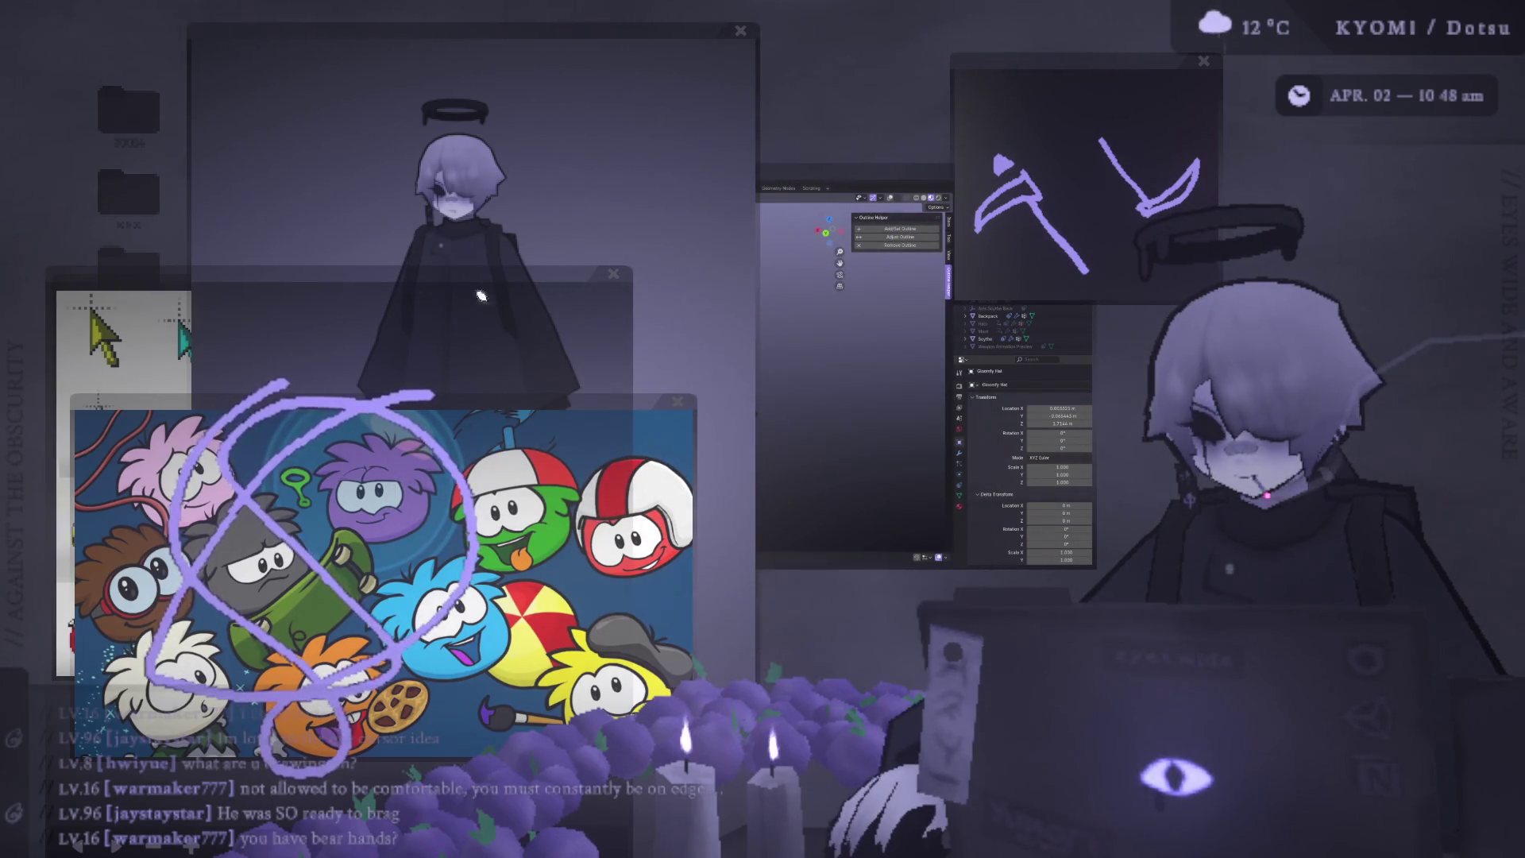
pyautogui.click(612, 274)
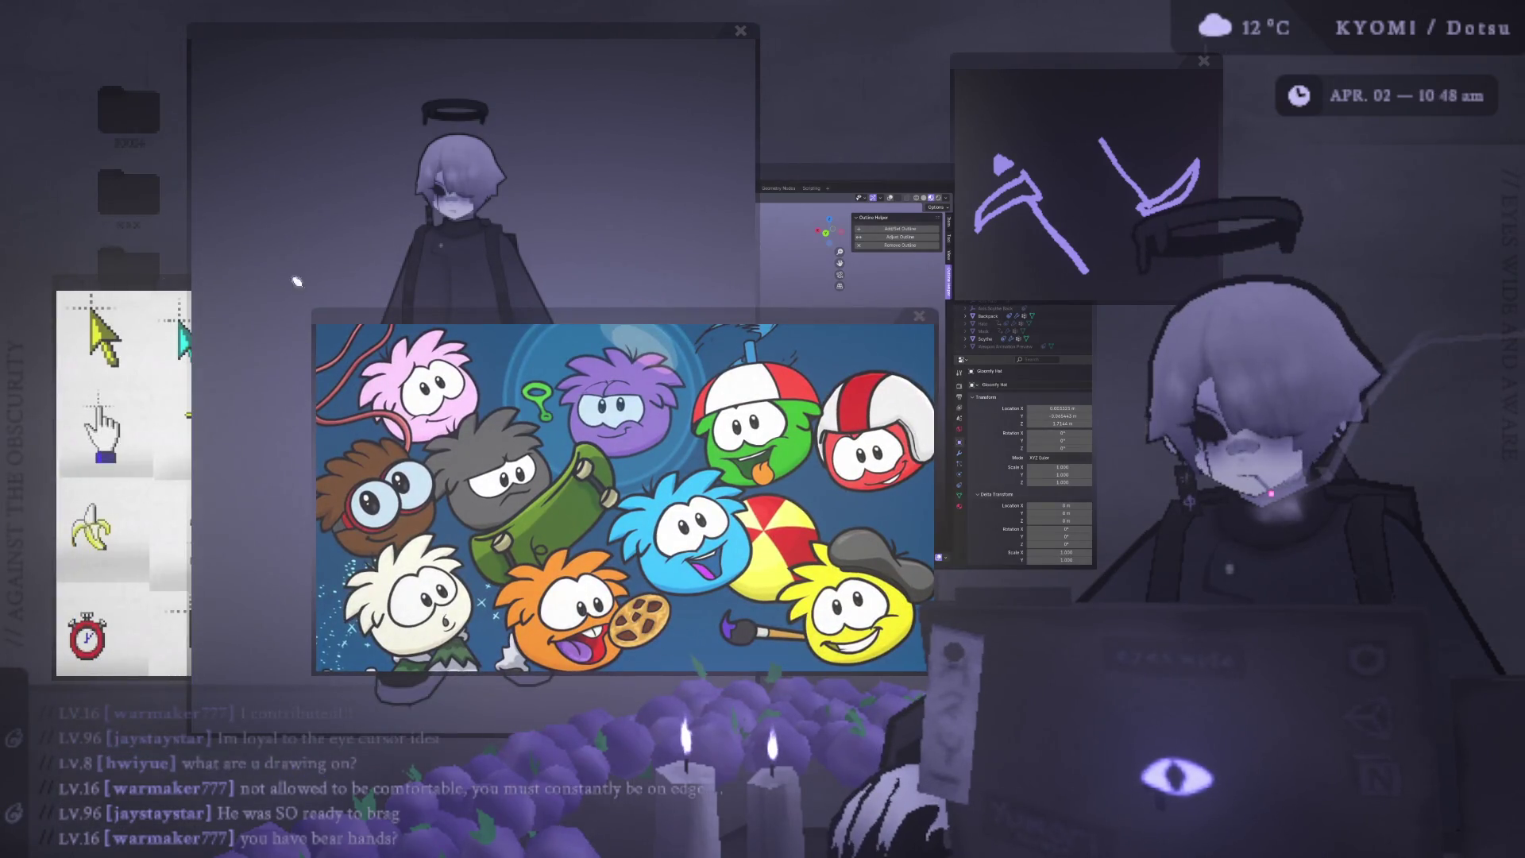
# Move the puffle picture up-left, raise and reposition the Blender window, then hide it again.
pyautogui.click(379, 293)
pyautogui.moveTo(550, 325); pyautogui.dragTo(451, 153)
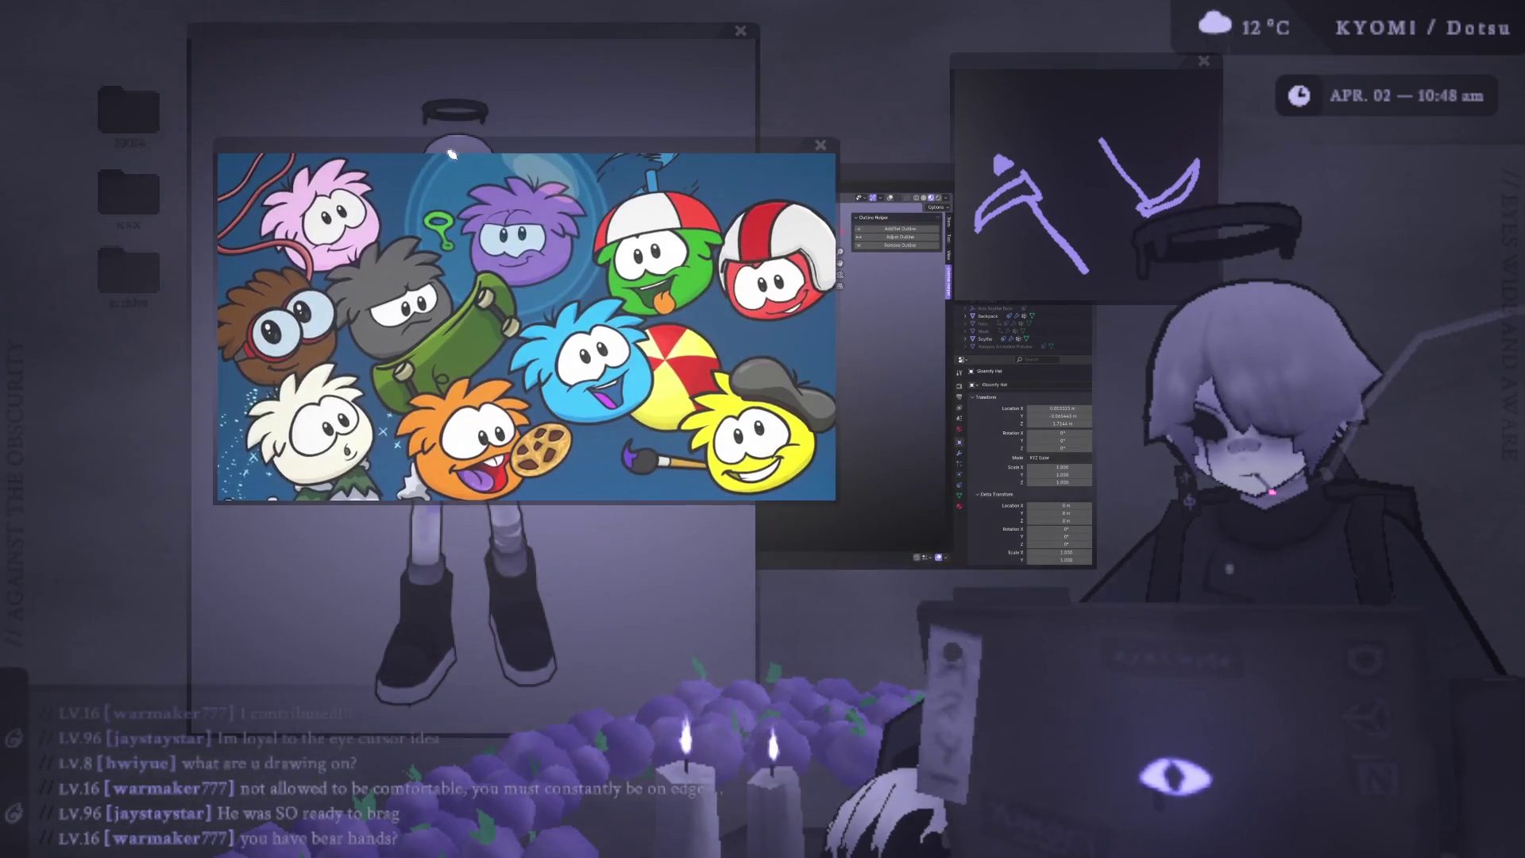
pyautogui.click(877, 160)
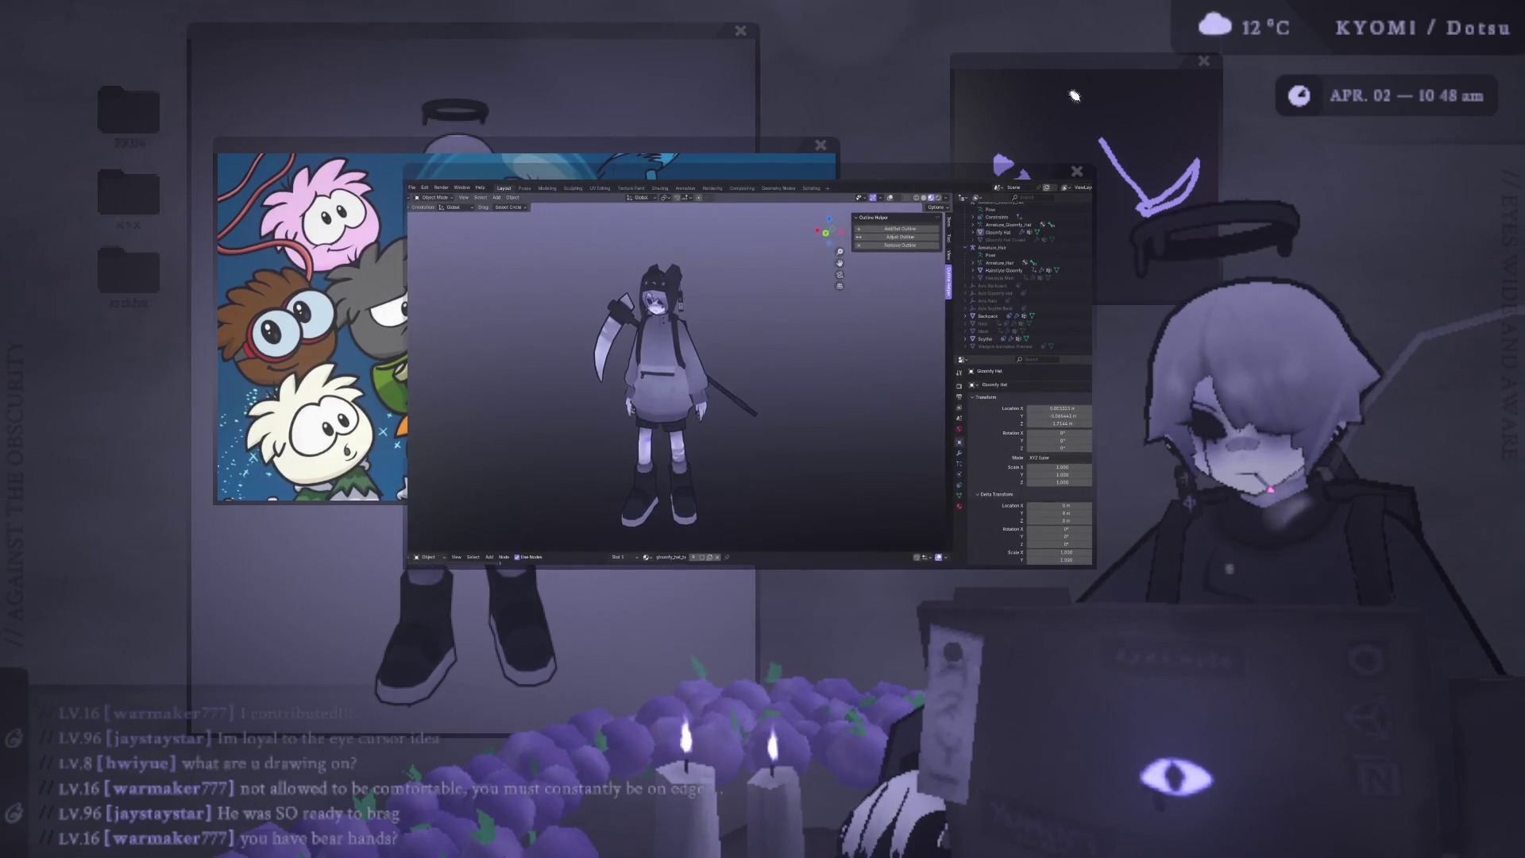
pyautogui.moveTo(942, 187); pyautogui.dragTo(715, 272)
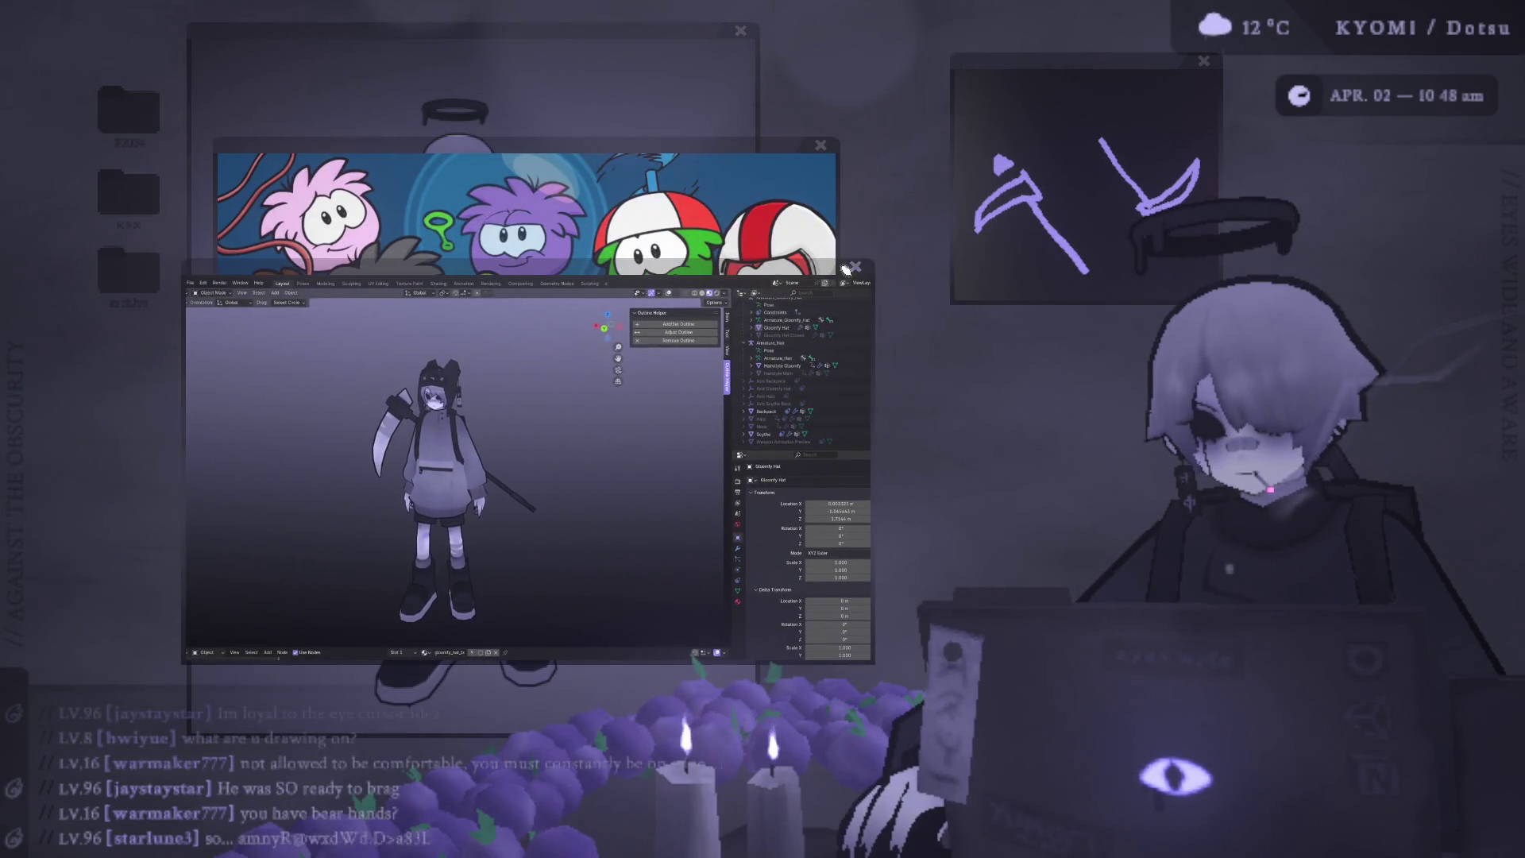
pyautogui.click(856, 264)
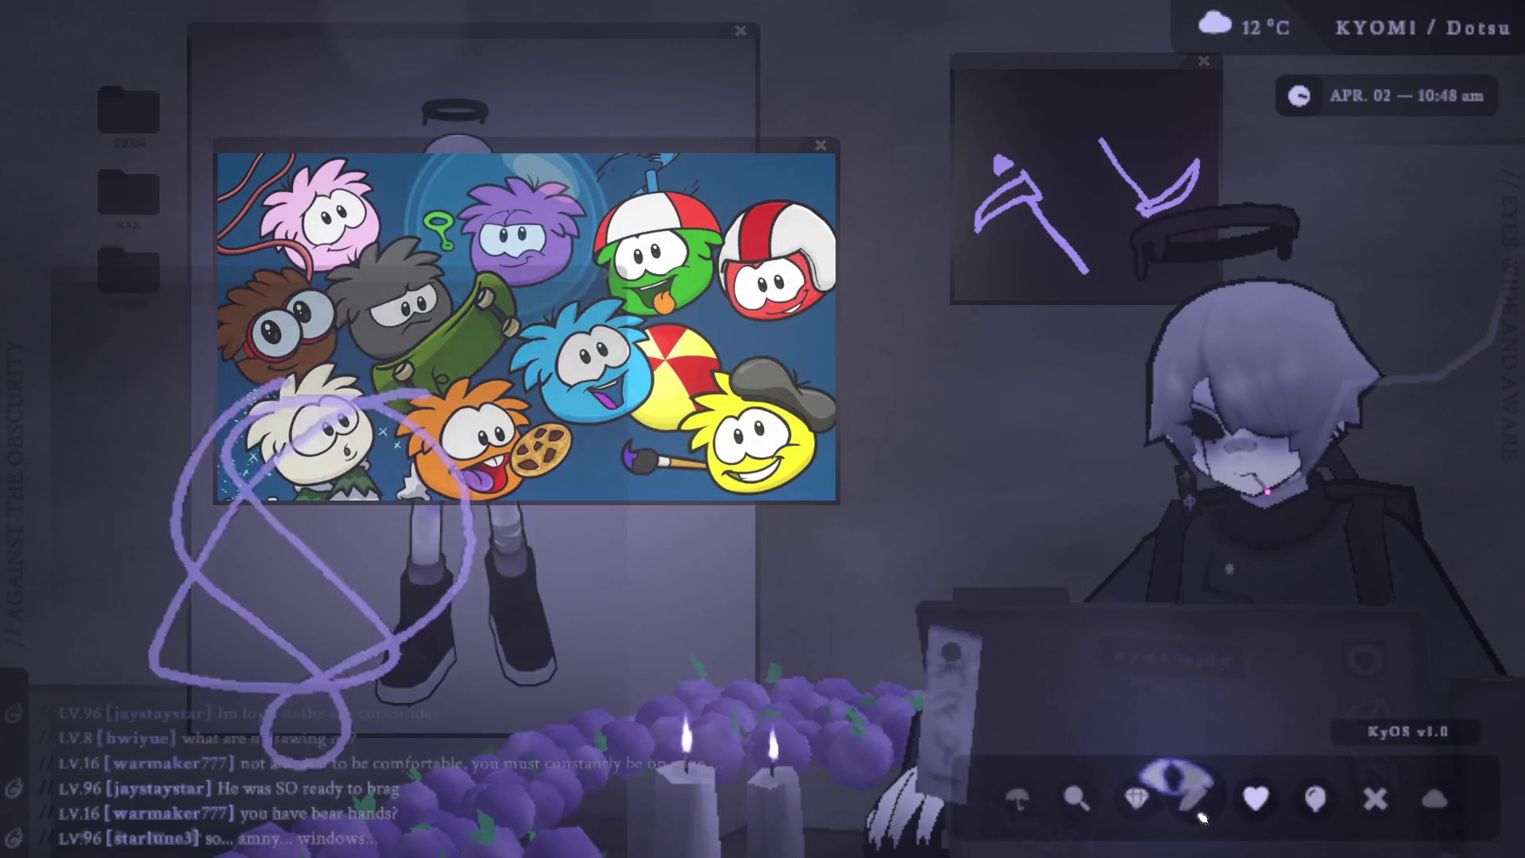
# Draw large purple scribbles on the overlay, move it off the puffle picture, and close the puffle picture.
pyautogui.moveTo(530, 260); pyautogui.dragTo(406, 619)
pyautogui.moveTo(629, 117)
pyautogui.mouseDown()
pyautogui.moveTo(620, 357)
pyautogui.moveTo(739, 120)
pyautogui.moveTo(715, 262)
pyautogui.mouseUp()
pyautogui.moveTo(599, 193)
pyautogui.mouseDown()
pyautogui.moveTo(1087, 201)
pyautogui.moveTo(834, 179)
pyautogui.moveTo(681, 187)
pyautogui.mouseUp()
pyautogui.click(690, 169)
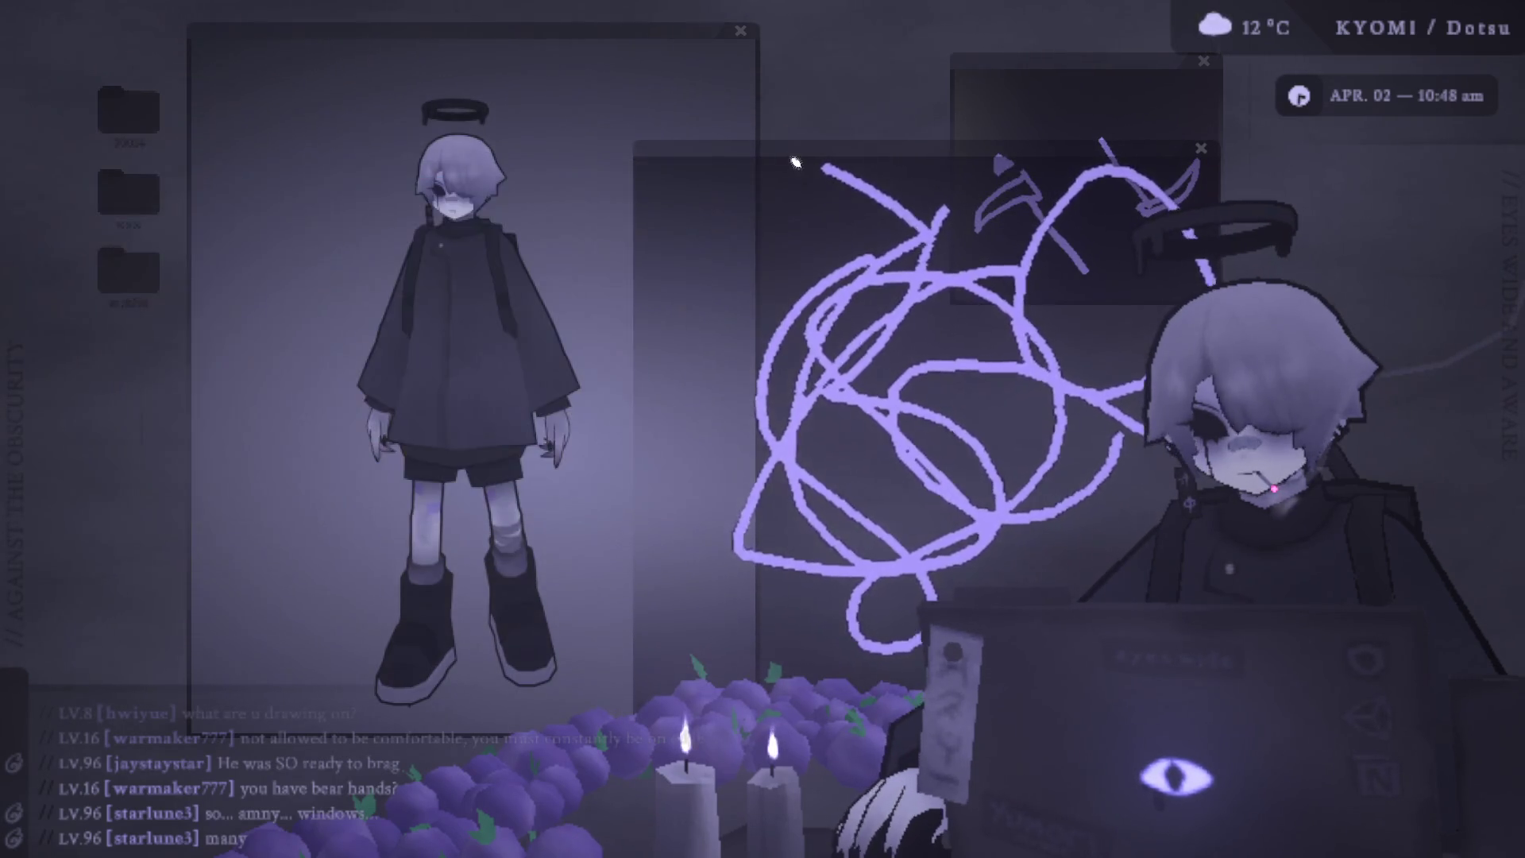
# Place the pen overlay over the character, then mark the head with a purple arrow and circle.
pyautogui.moveTo(794, 154); pyautogui.dragTo(366, 61)
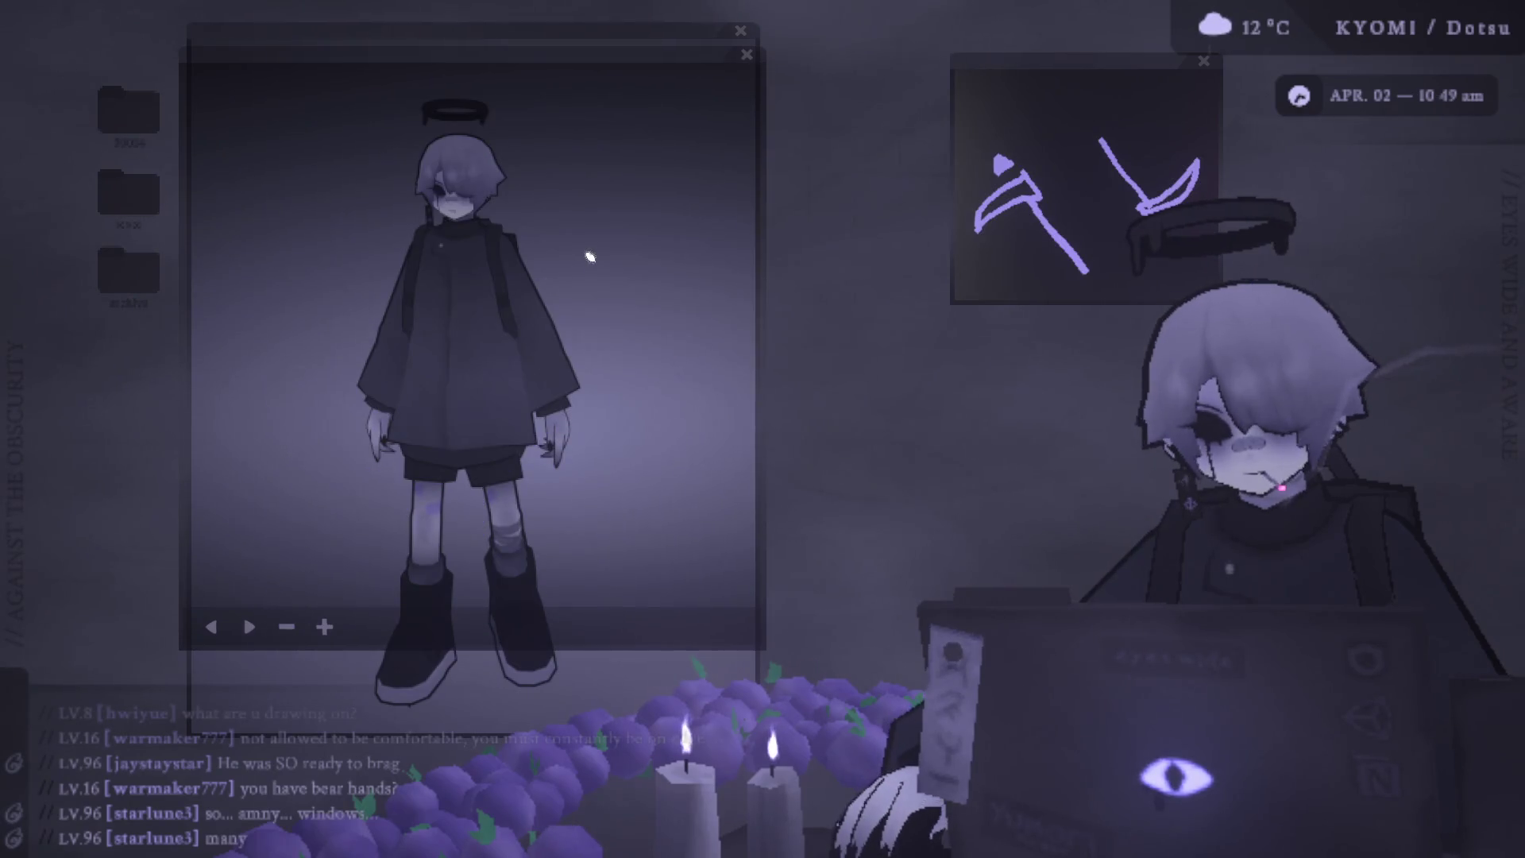
pyautogui.moveTo(679, 274); pyautogui.dragTo(563, 230)
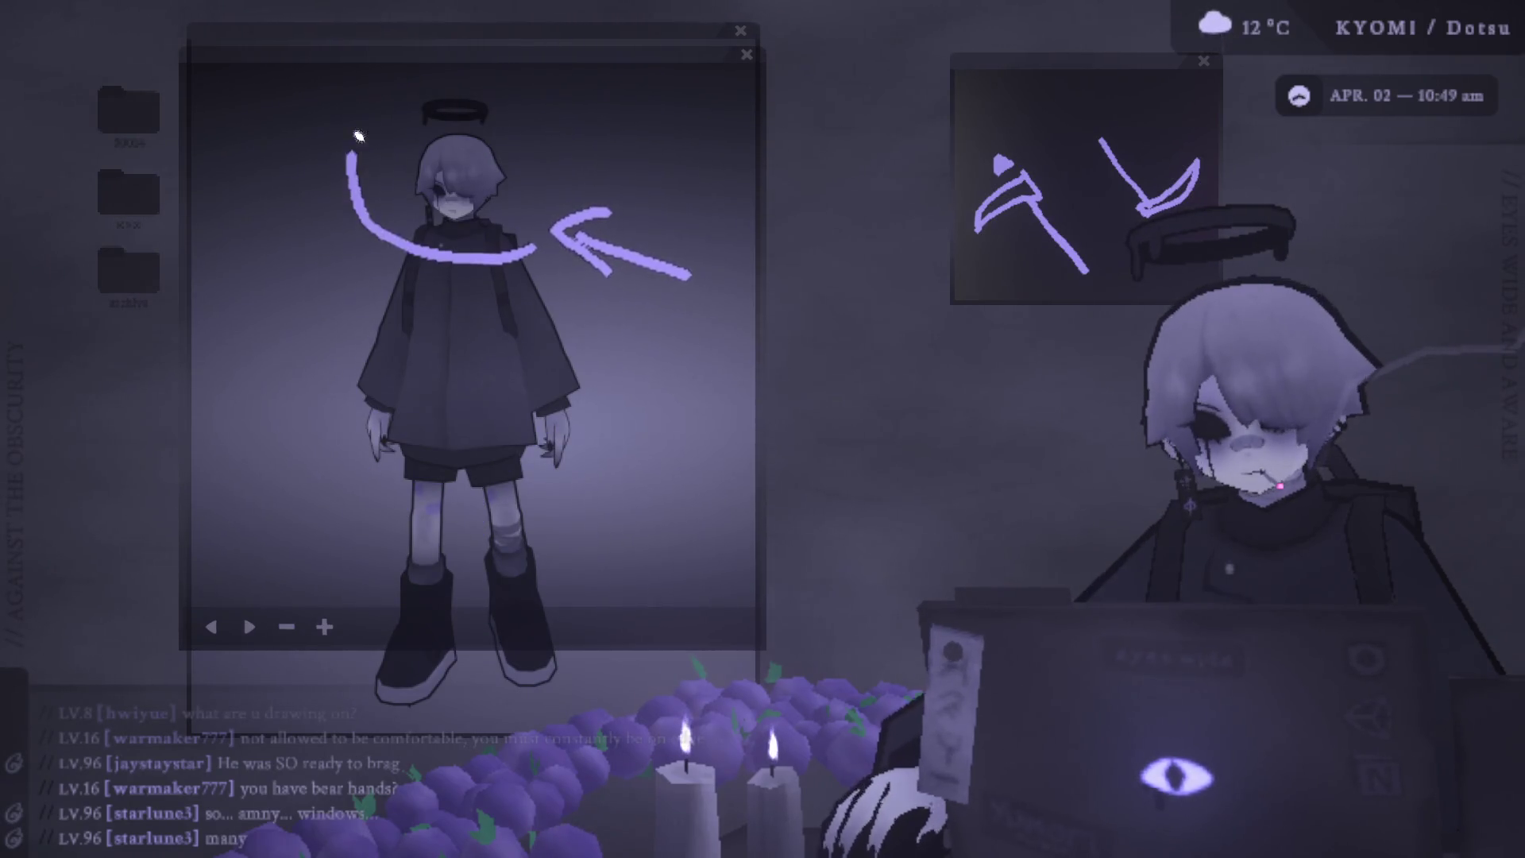
pyautogui.moveTo(351, 146); pyautogui.dragTo(510, 261)
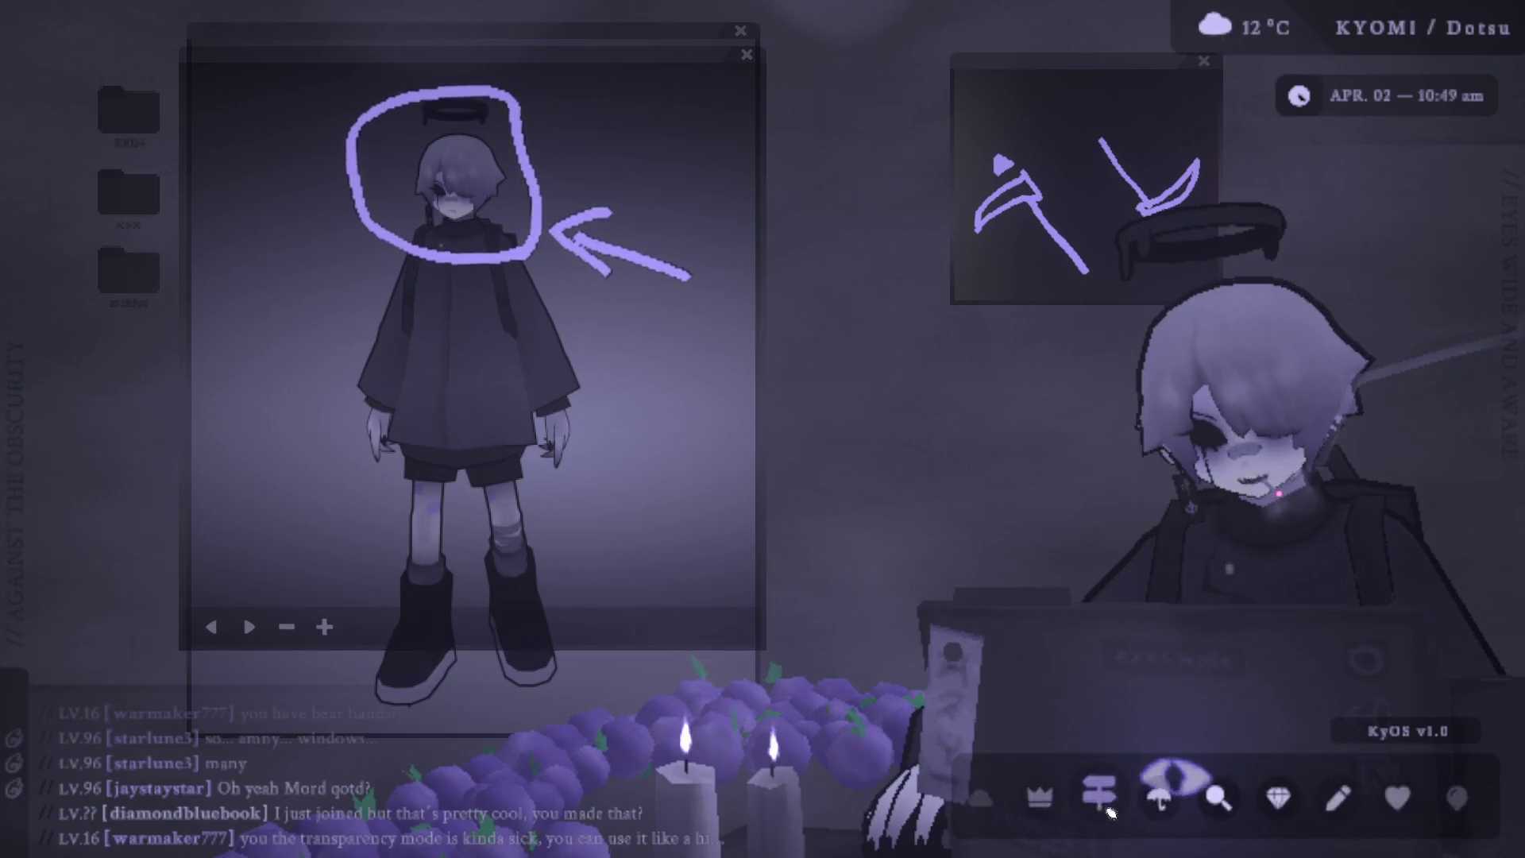
pyautogui.scroll(-5, 1192, 811)
# Pull the drawing overlay, axe sketch and circle annotation windows down toward the centre.
pyautogui.moveTo(706, 58)
pyautogui.mouseDown()
pyautogui.moveTo(779, 215)
pyautogui.moveTo(804, 179)
pyautogui.moveTo(704, 178)
pyautogui.moveTo(606, 126)
pyautogui.mouseUp()
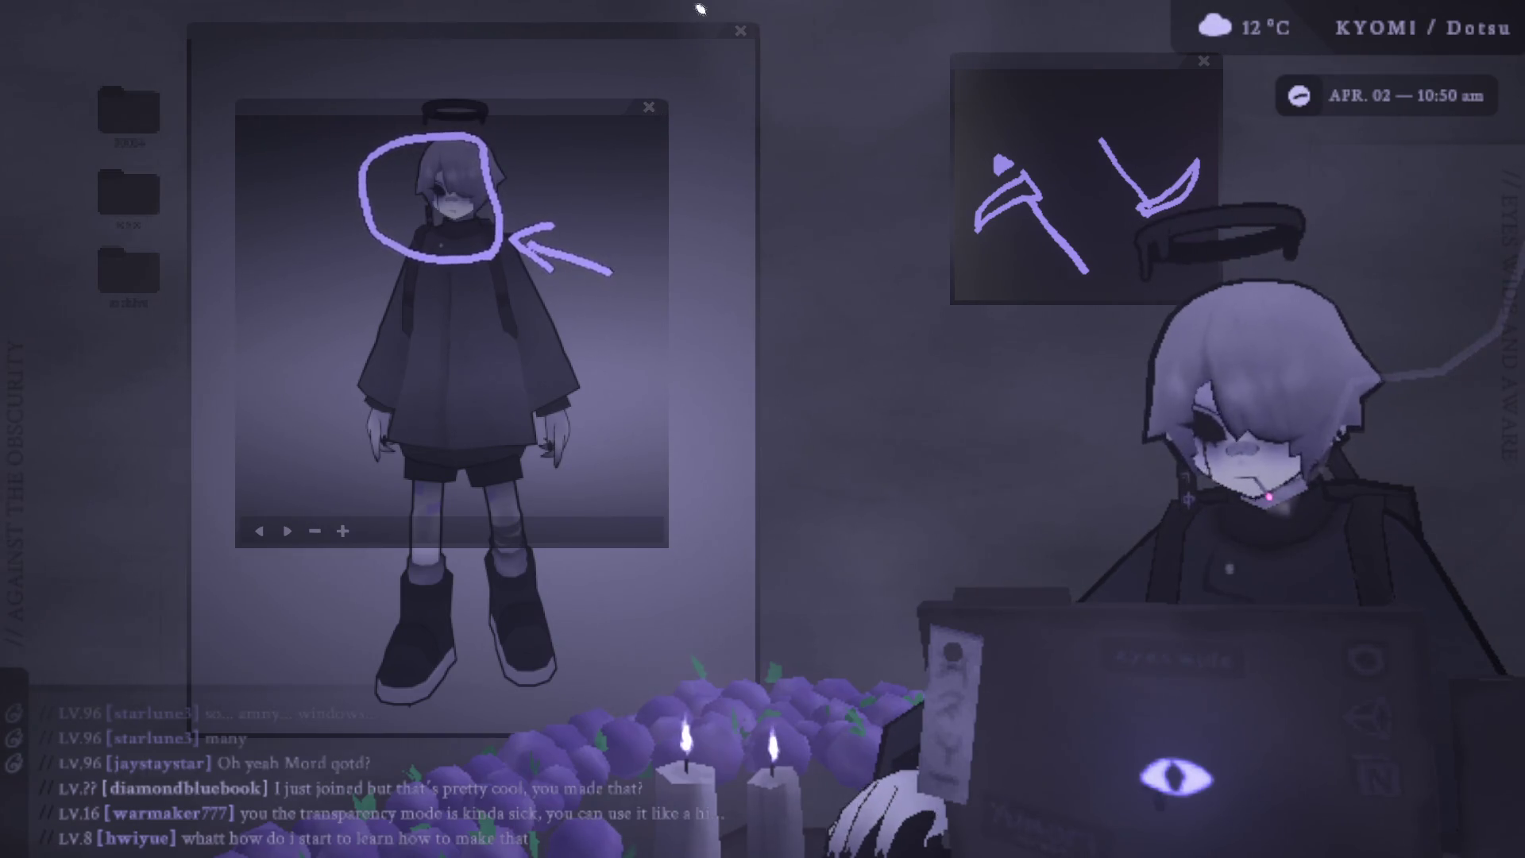
pyautogui.moveTo(1005, 82)
pyautogui.mouseDown()
pyautogui.moveTo(840, 131)
pyautogui.moveTo(842, 188)
pyautogui.mouseUp()
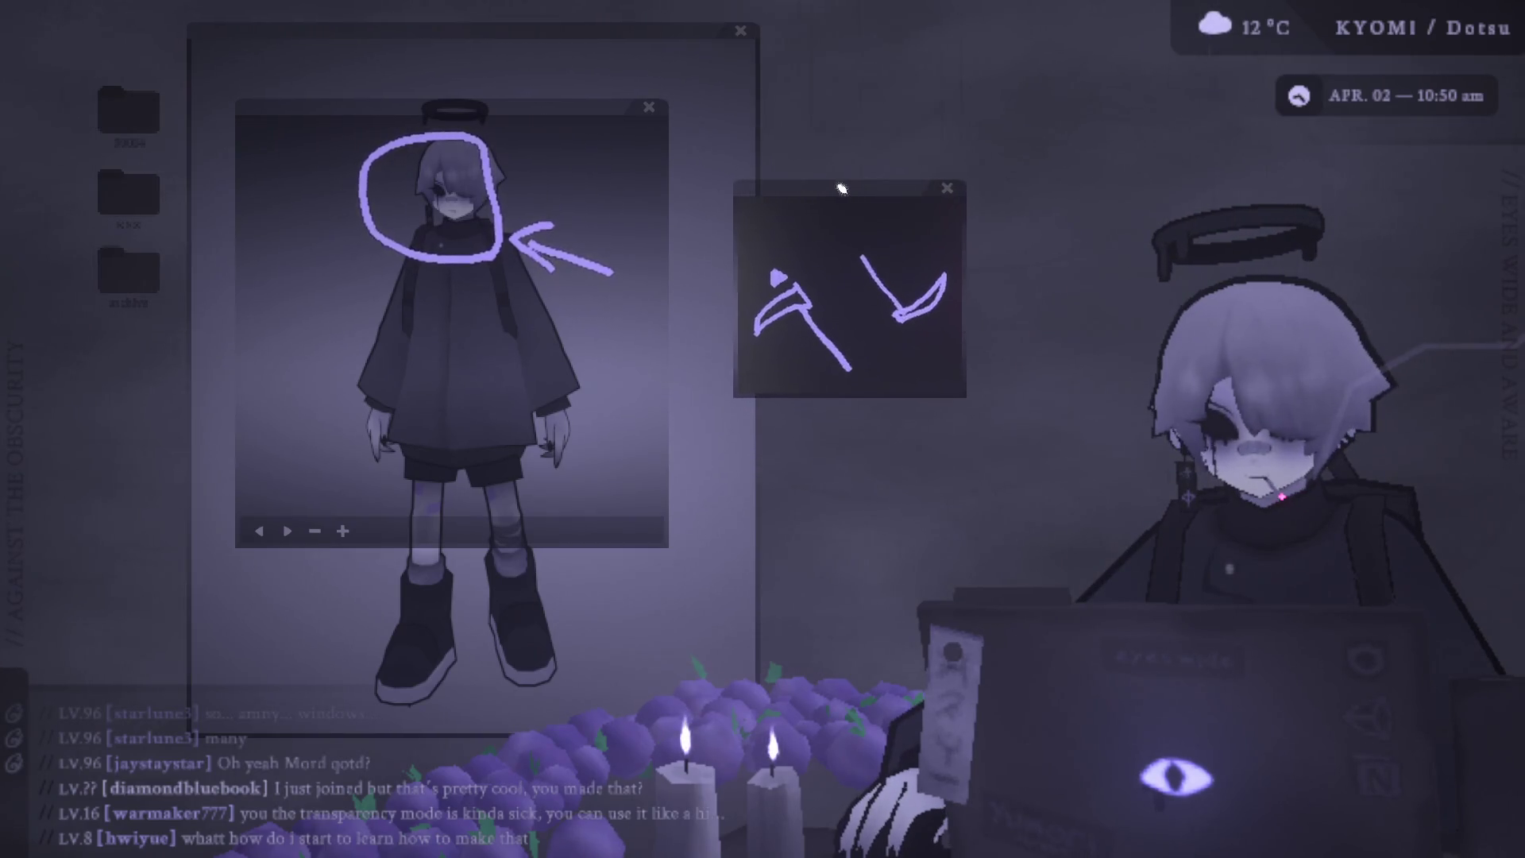
pyautogui.moveTo(842, 188); pyautogui.dragTo(715, 228)
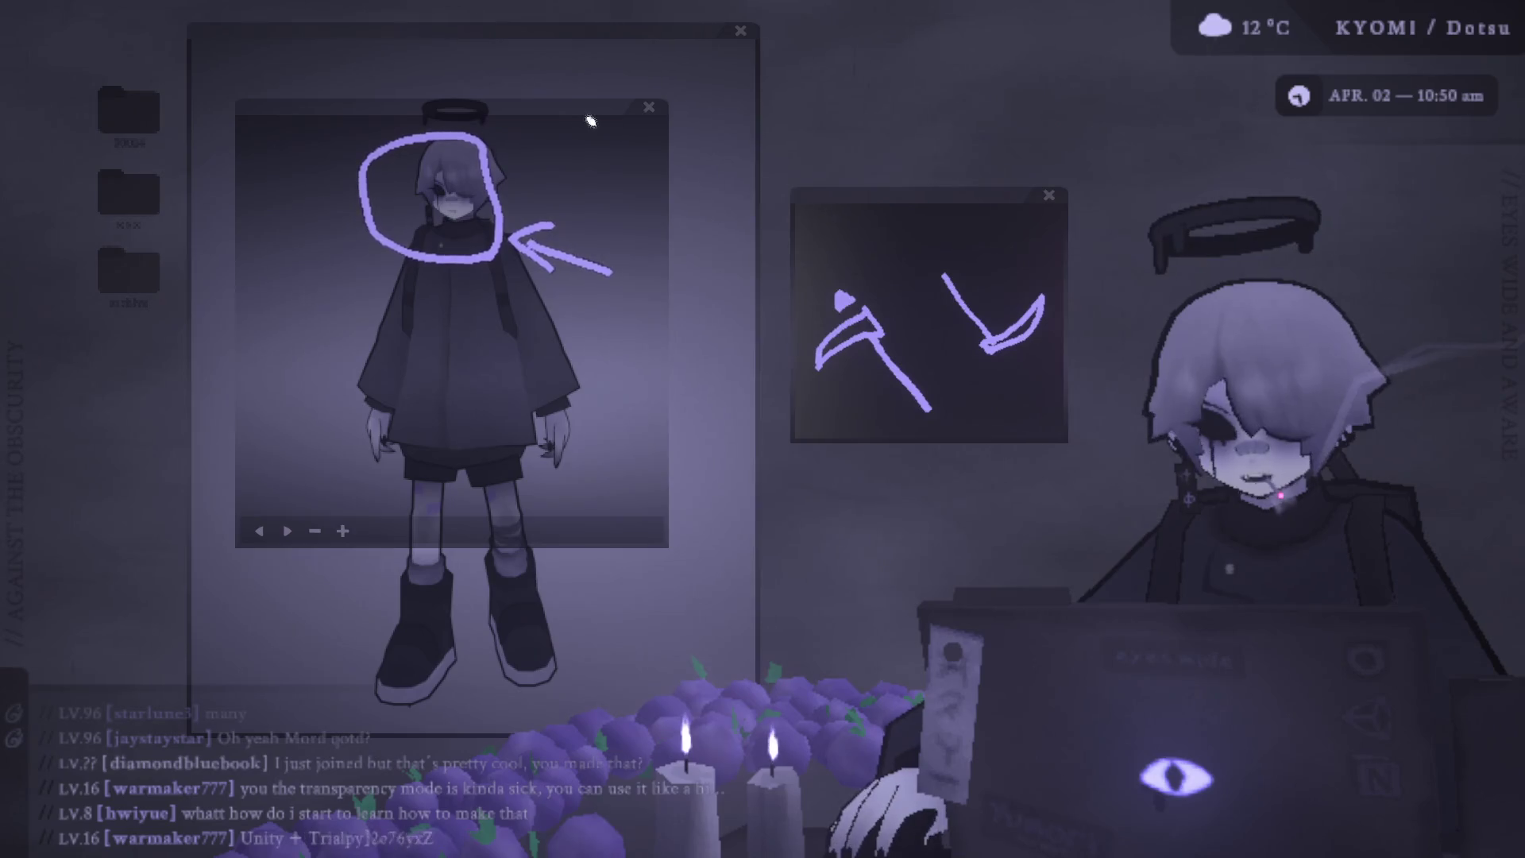
pyautogui.moveTo(590, 122); pyautogui.dragTo(529, 124)
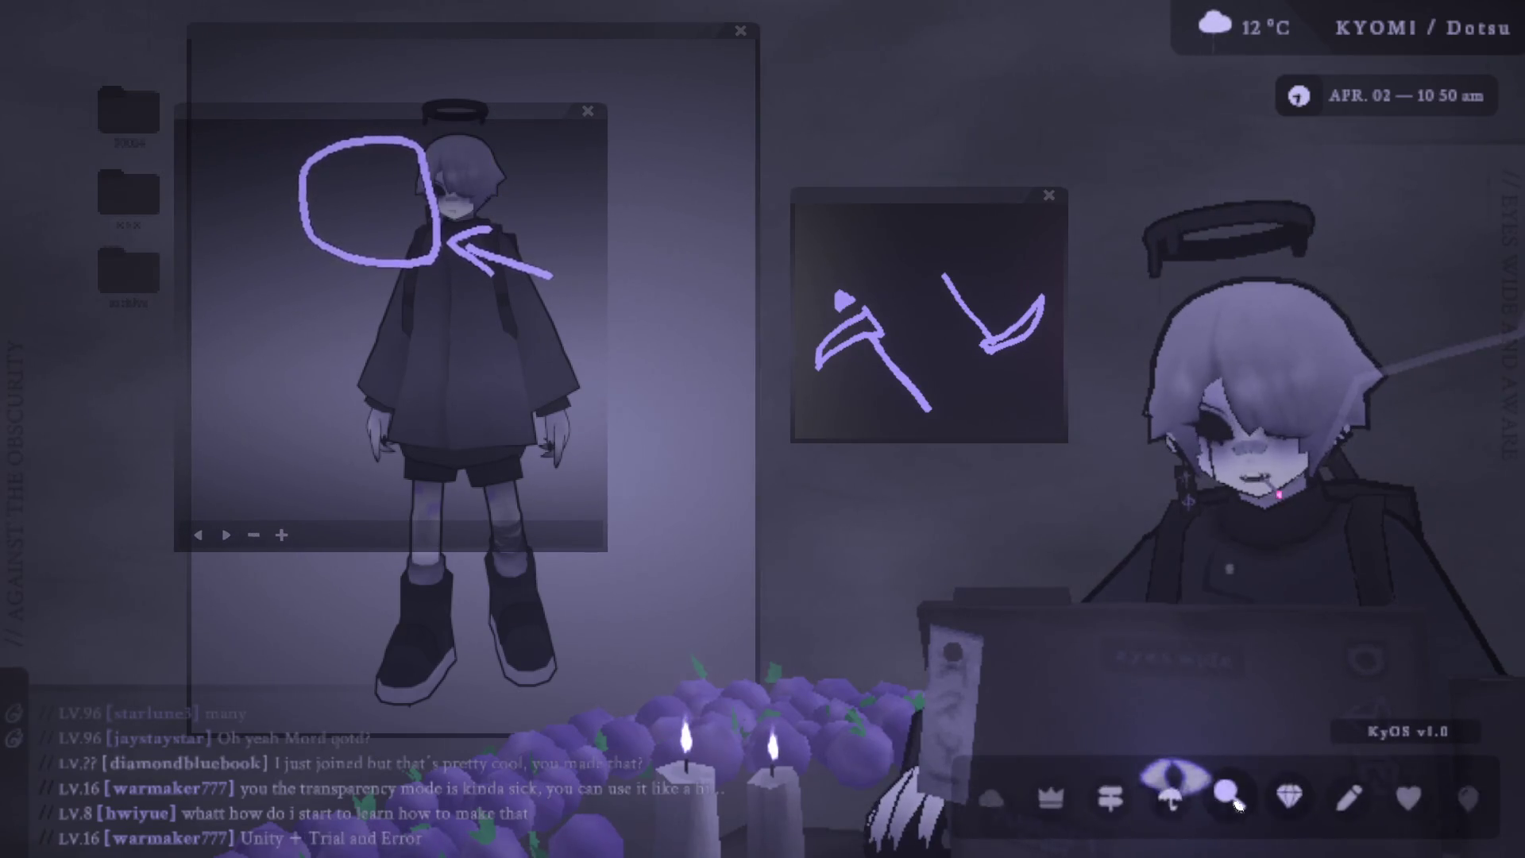
# Move the character window right, reposition the annotation window, and scribble purple strokes at lower left.
pyautogui.moveTo(657, 28); pyautogui.dragTo(778, 31)
pyautogui.moveTo(269, 117); pyautogui.dragTo(516, 115)
pyautogui.moveTo(620, 116); pyautogui.dragTo(493, 82)
pyautogui.moveTo(408, 334)
pyautogui.mouseDown()
pyautogui.moveTo(372, 429)
pyautogui.moveTo(412, 436)
pyautogui.mouseUp()
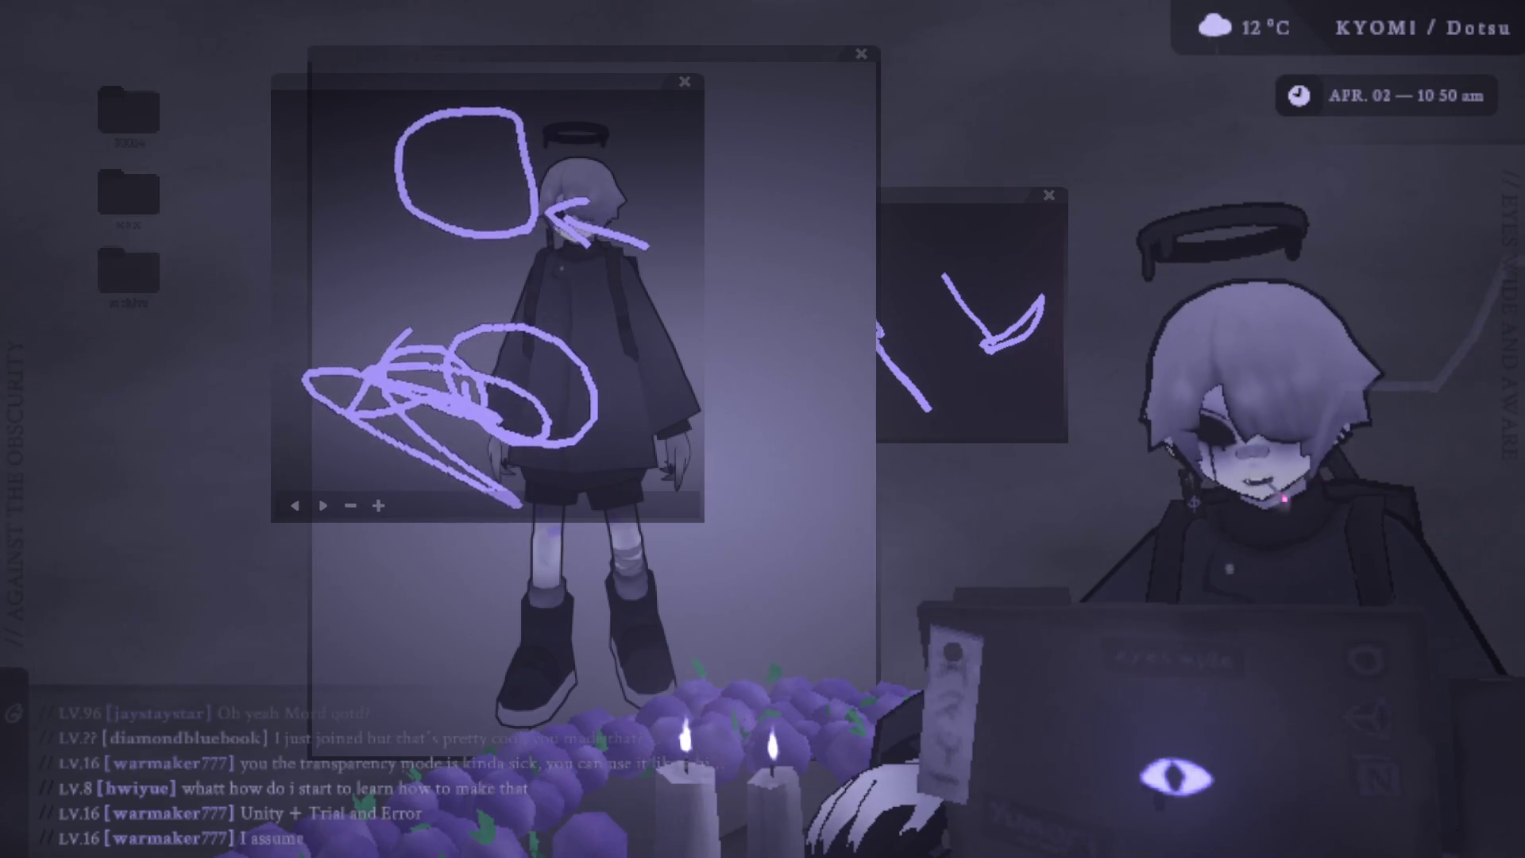
# Stroke through the head circle, then move the annotation and character windows up and right.
pyautogui.moveTo(323, 91); pyautogui.dragTo(453, 179)
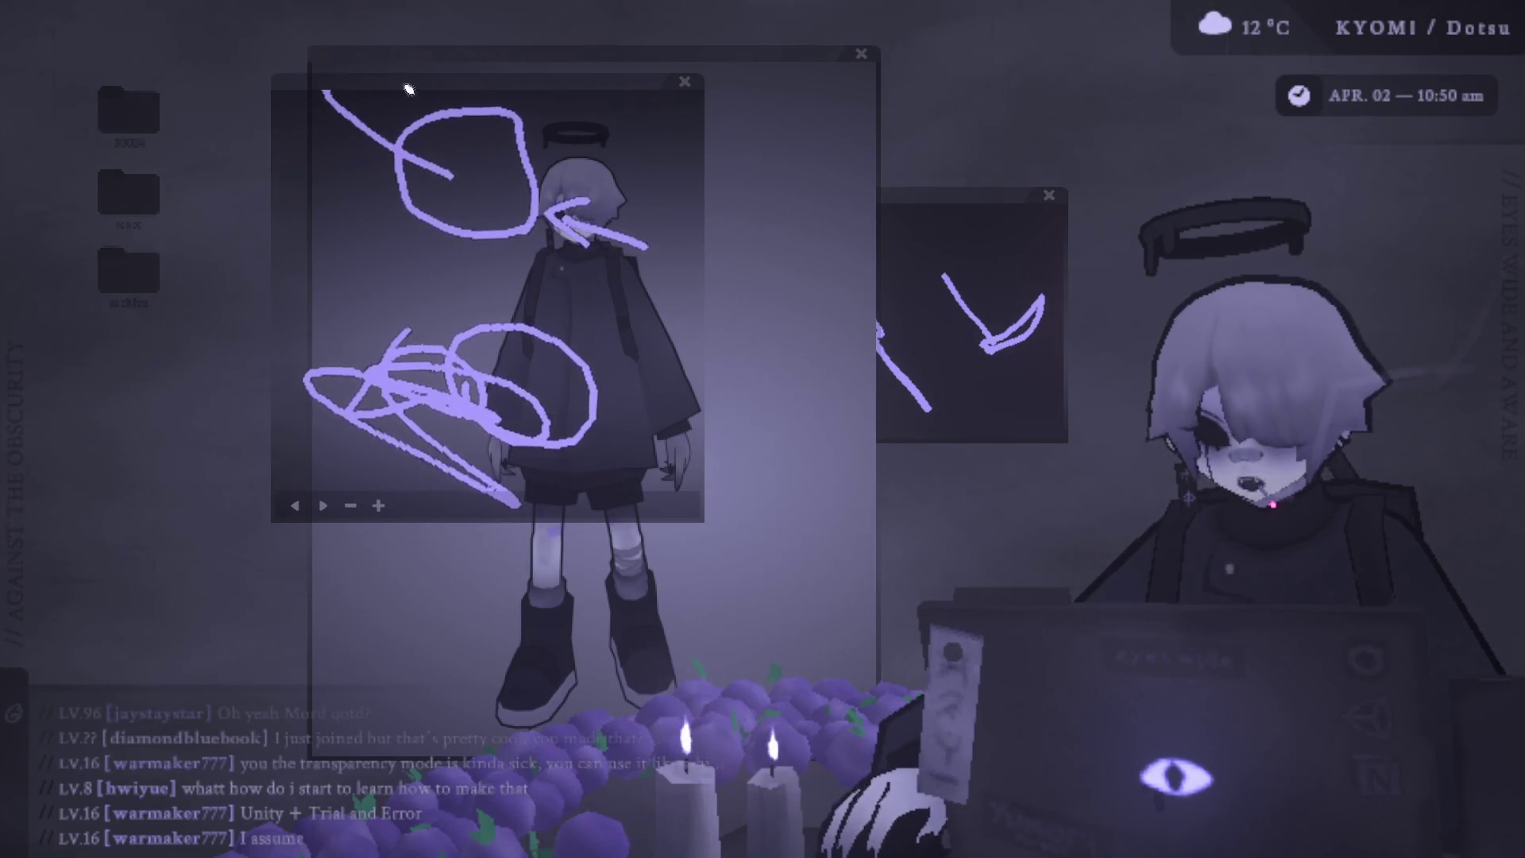
pyautogui.moveTo(408, 89); pyautogui.dragTo(440, 165)
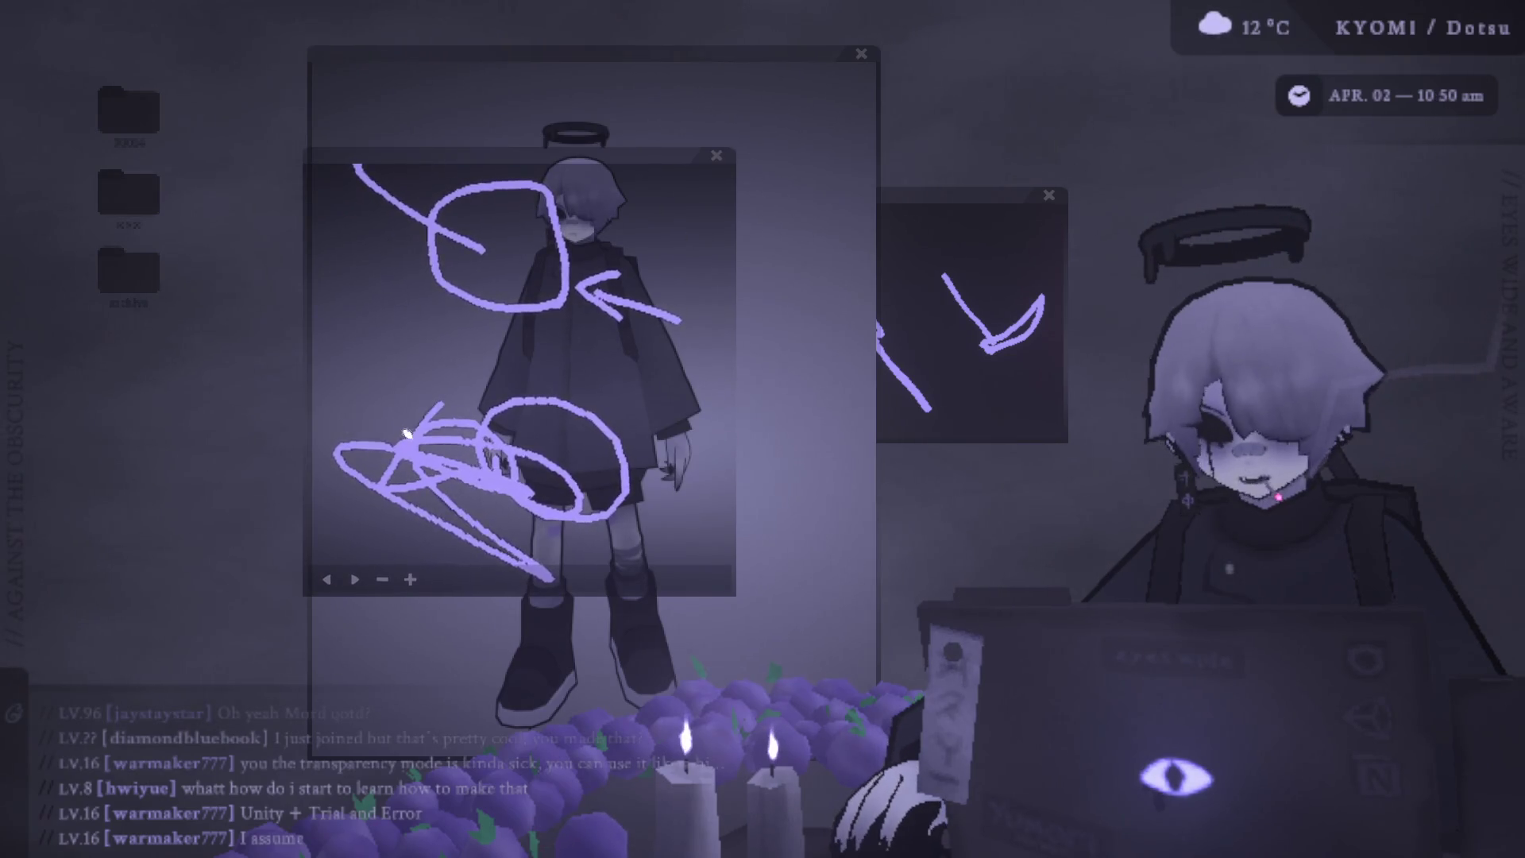
pyautogui.moveTo(487, 155); pyautogui.dragTo(543, 131)
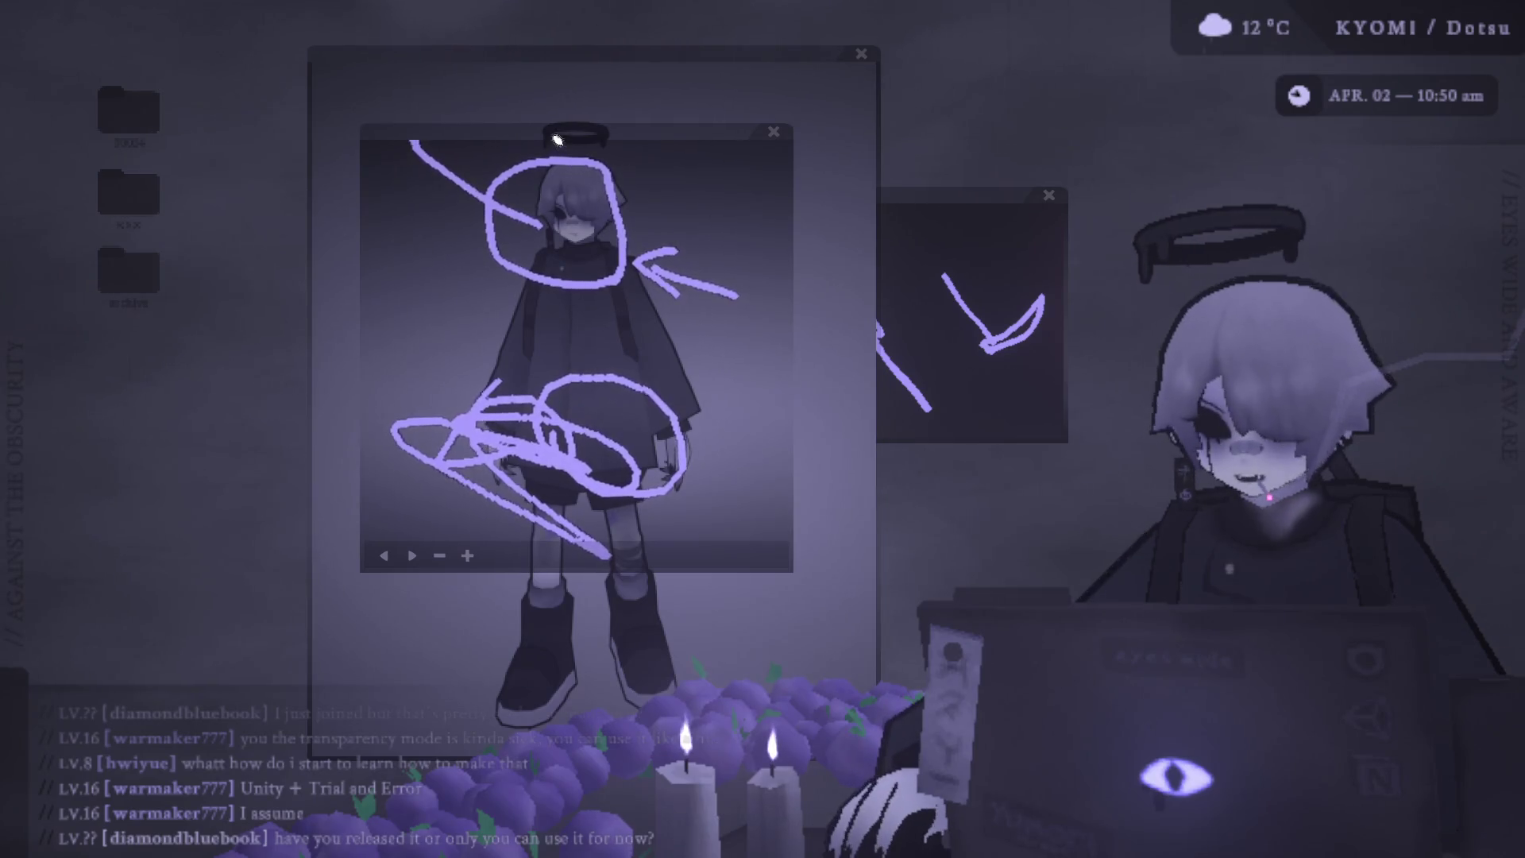
# Undo the diagonal stroke on the sketch and nudge the viewer slightly up and right.
pyautogui.click(386, 558)
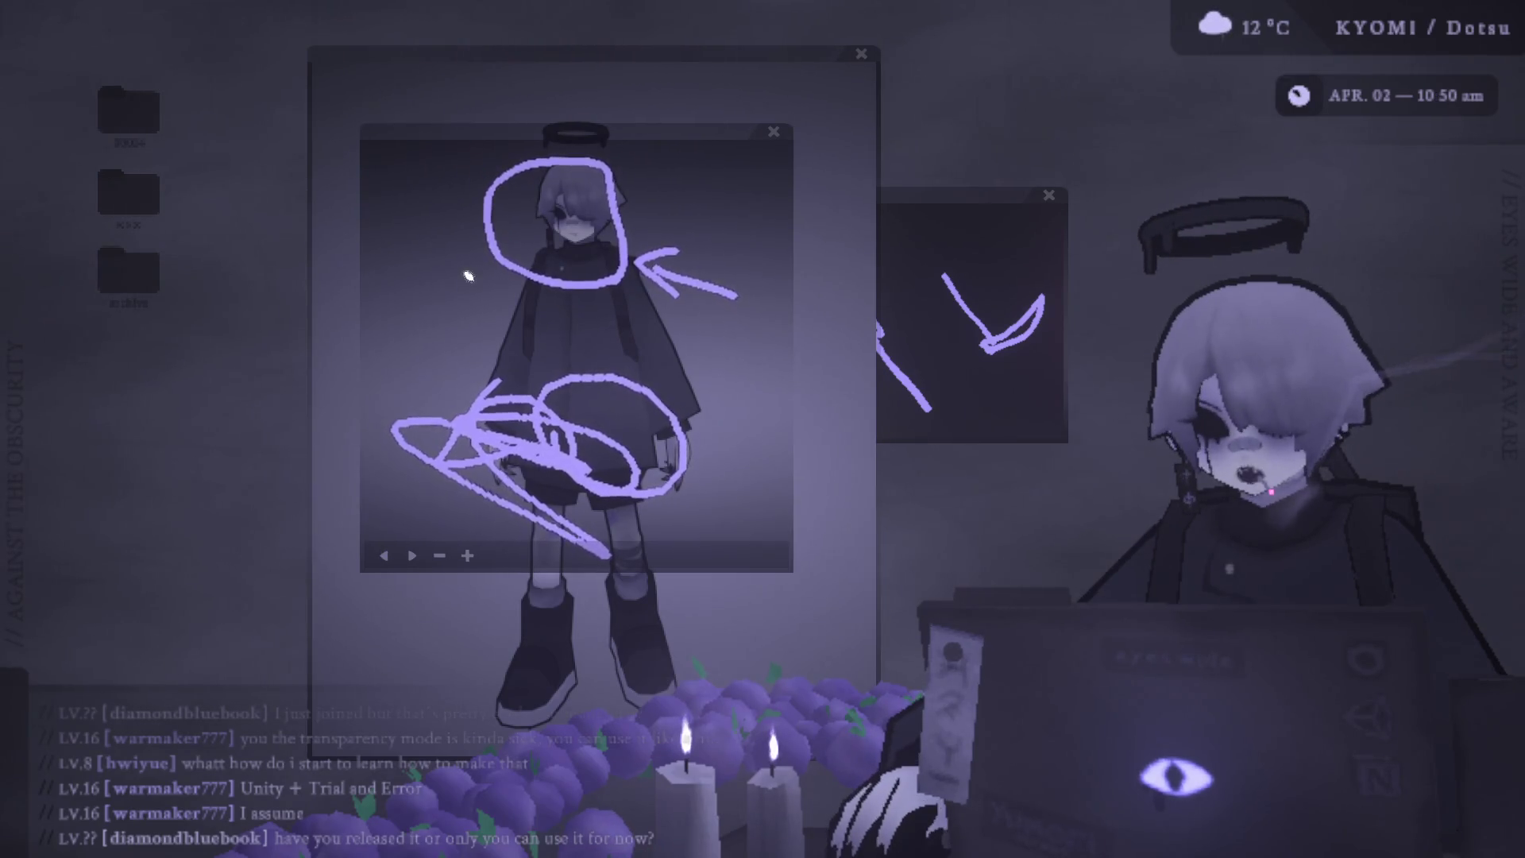
pyautogui.moveTo(603, 131); pyautogui.dragTo(623, 112)
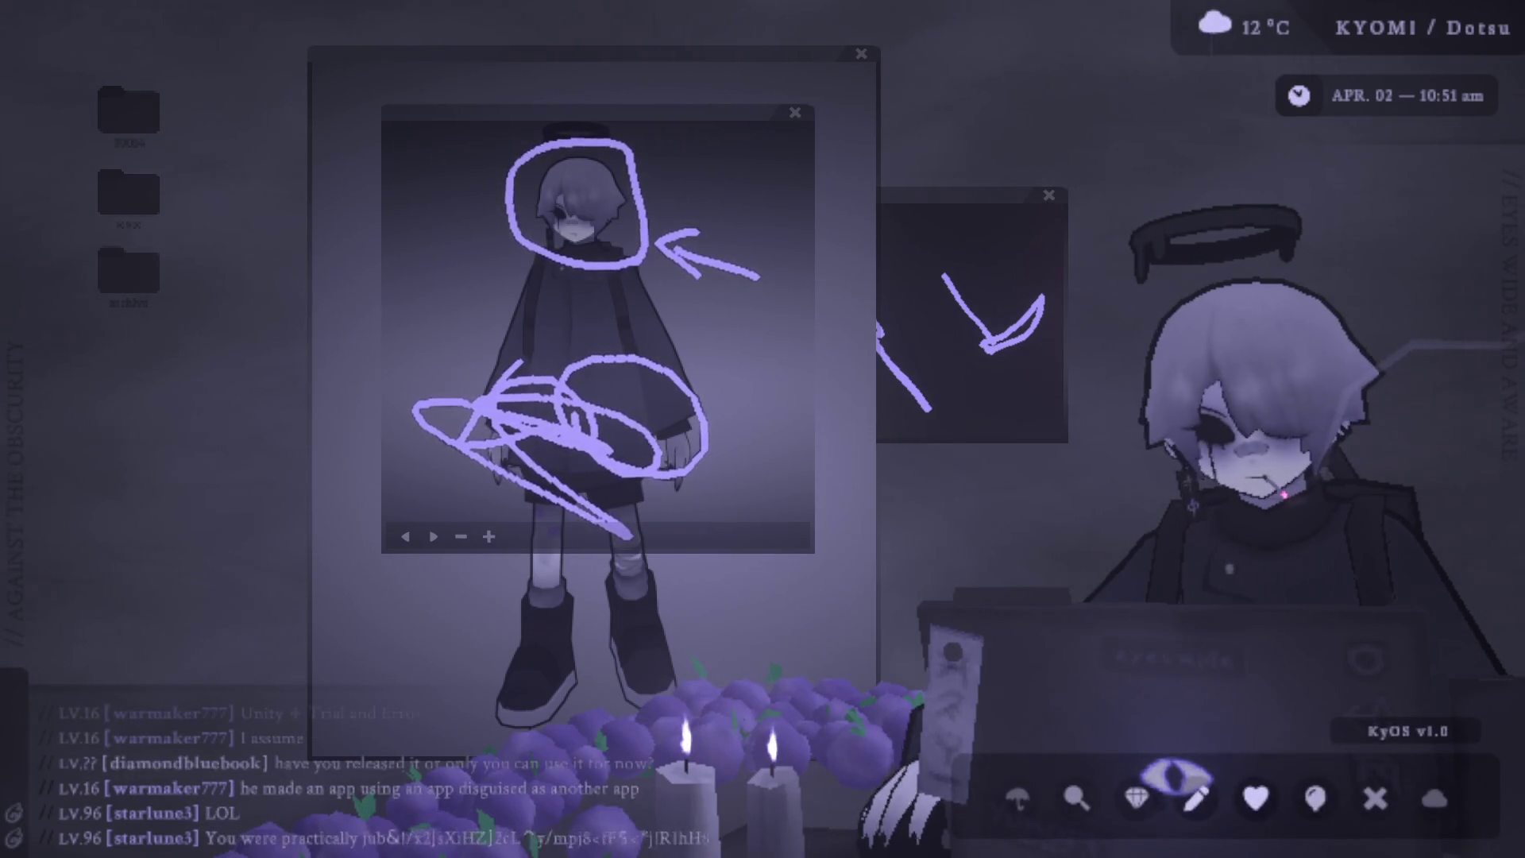
pyautogui.moveTo(1192, 806)
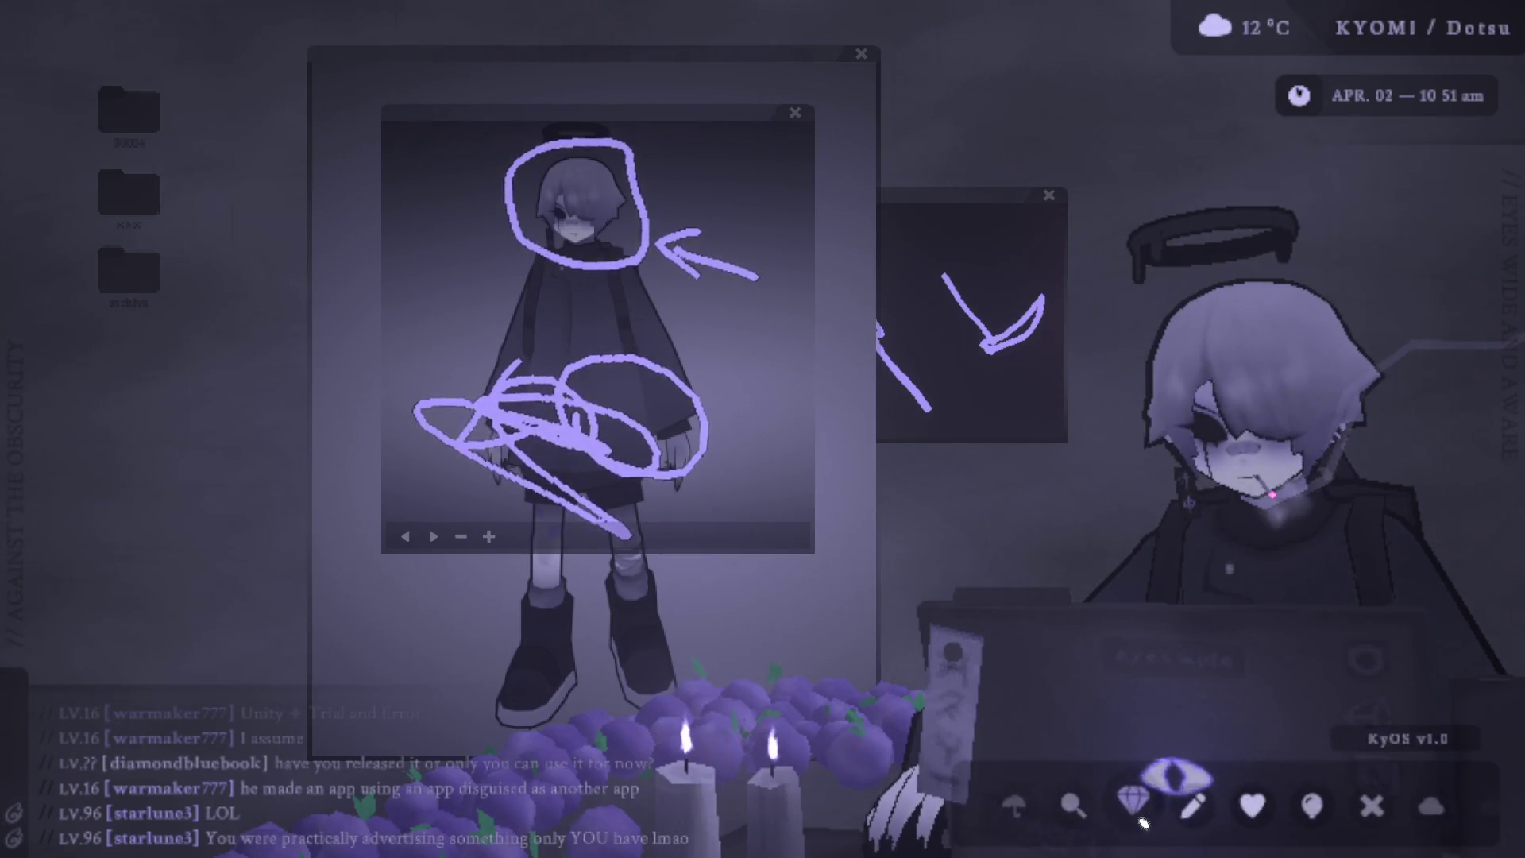
# Launch Photoshop from the dock, position its window, and show the ref_1.psd reference sheet.
pyautogui.click(1150, 810)
pyautogui.moveTo(842, 140); pyautogui.dragTo(834, 55)
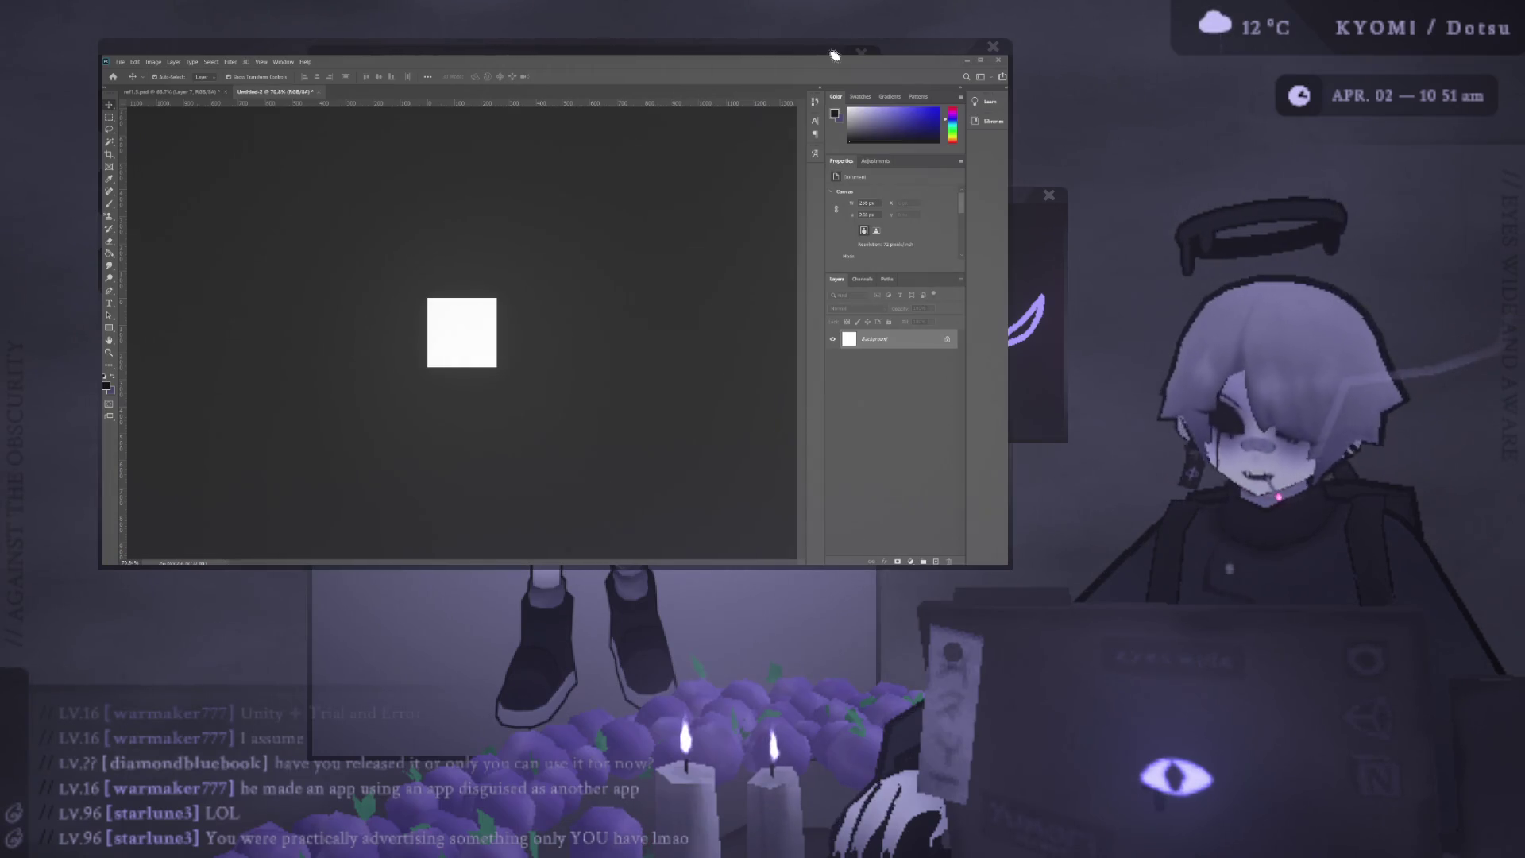
pyautogui.moveTo(834, 55)
pyautogui.mouseDown()
pyautogui.moveTo(849, 104)
pyautogui.moveTo(883, 106)
pyautogui.mouseUp()
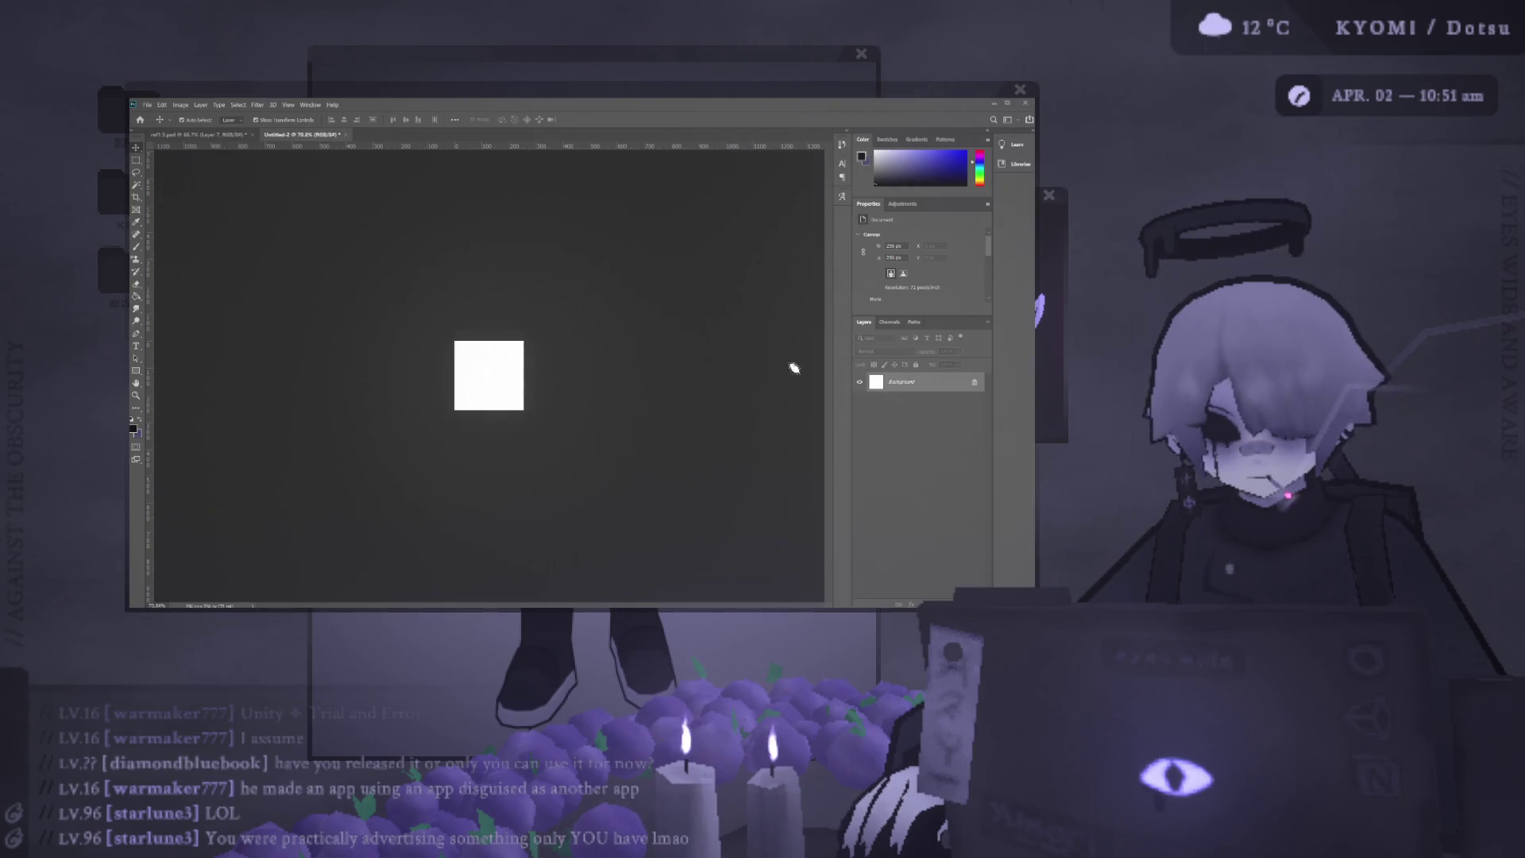
pyautogui.click(198, 135)
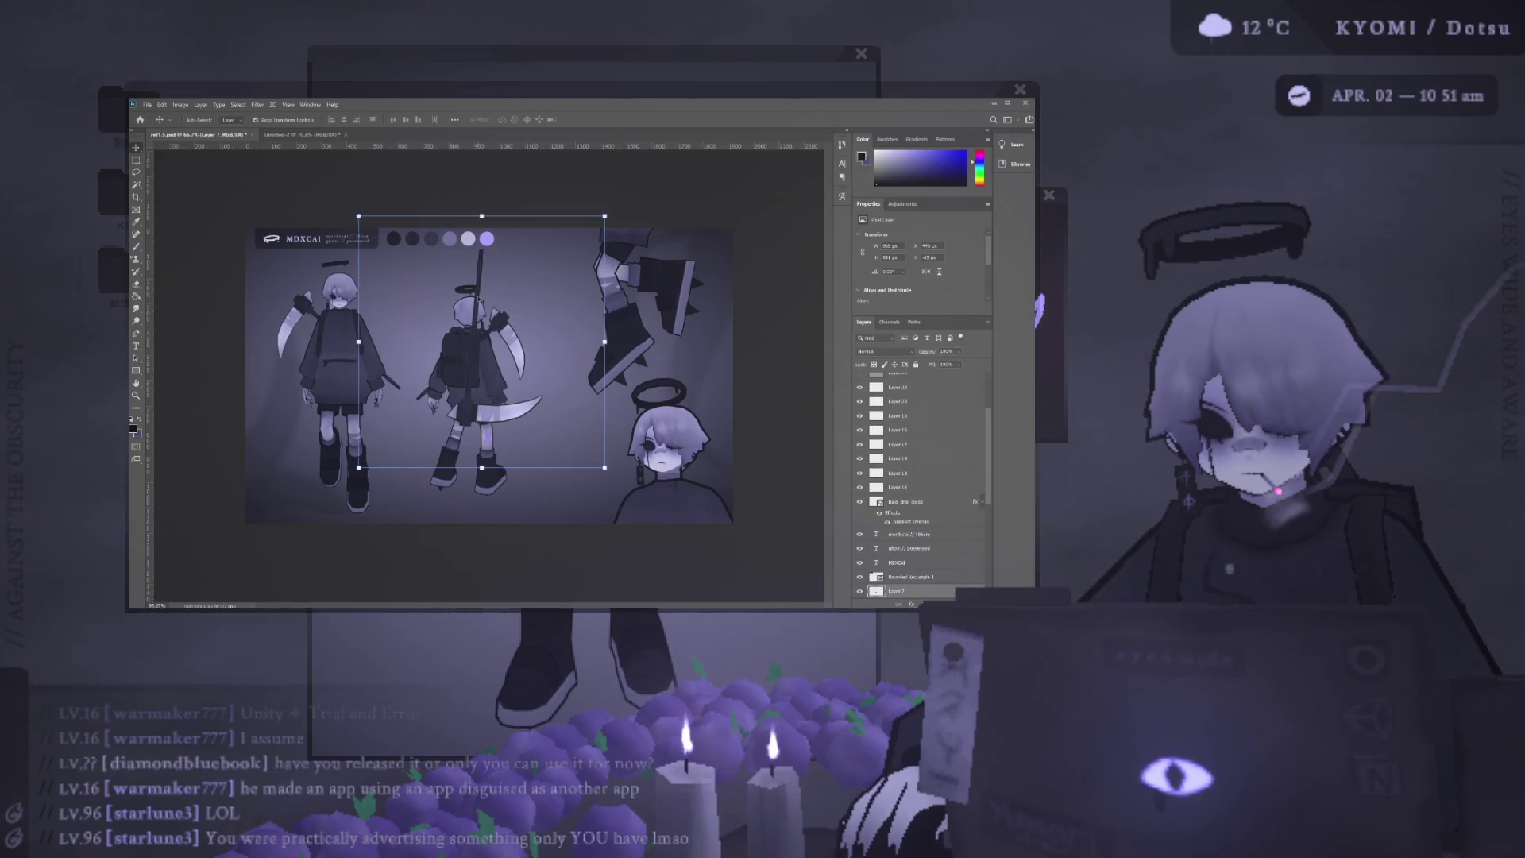
# Return to Untitled-2, paste a dark mark on the square, stretch it to a tall bar, then undo it.
pyautogui.click(298, 139)
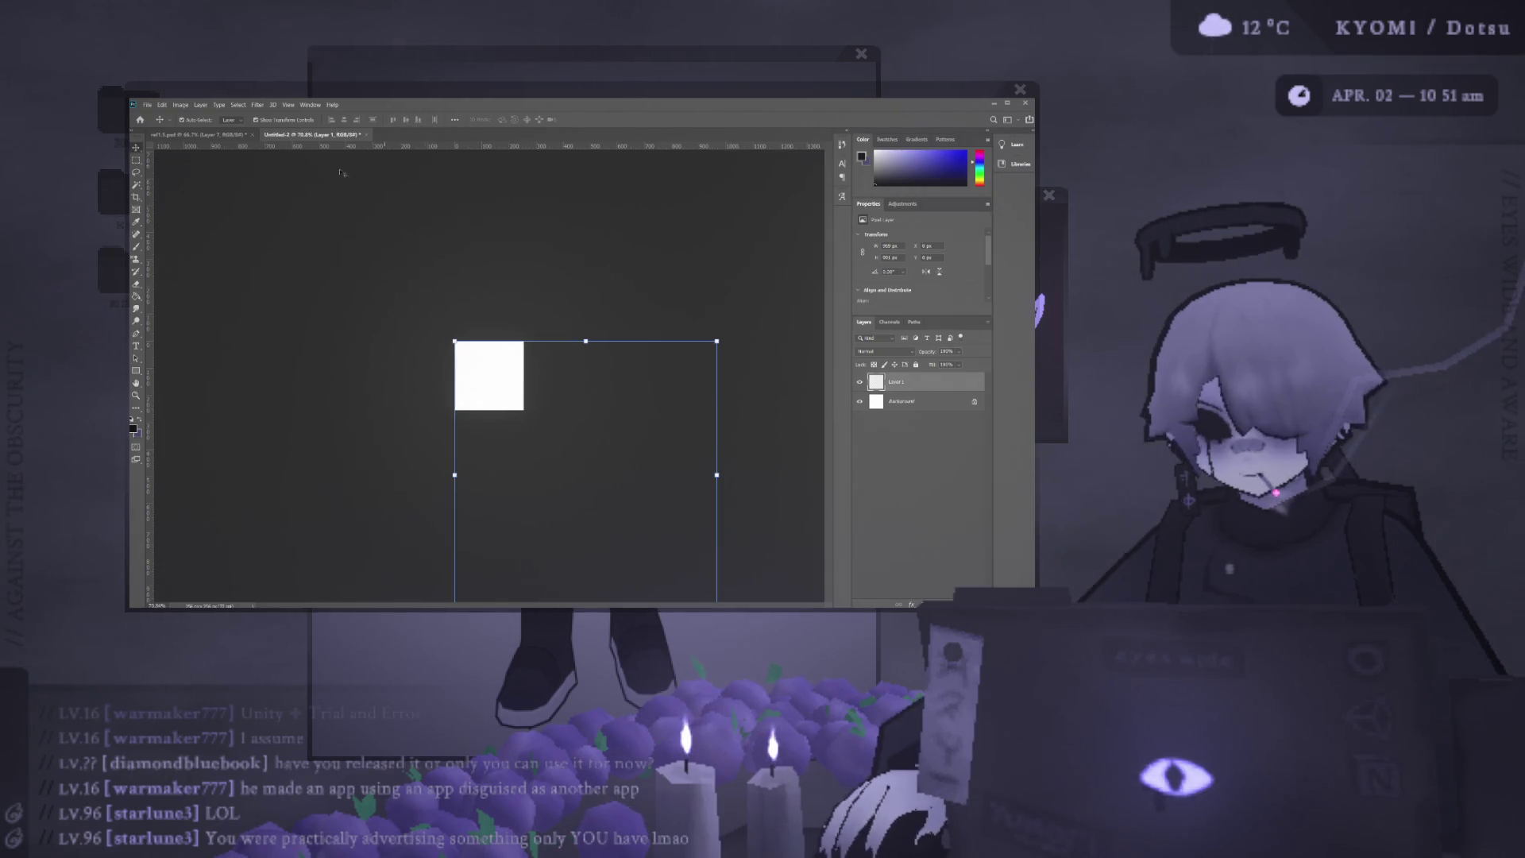
pyautogui.click(542, 441)
pyautogui.hotkey('ctrl', 'v')
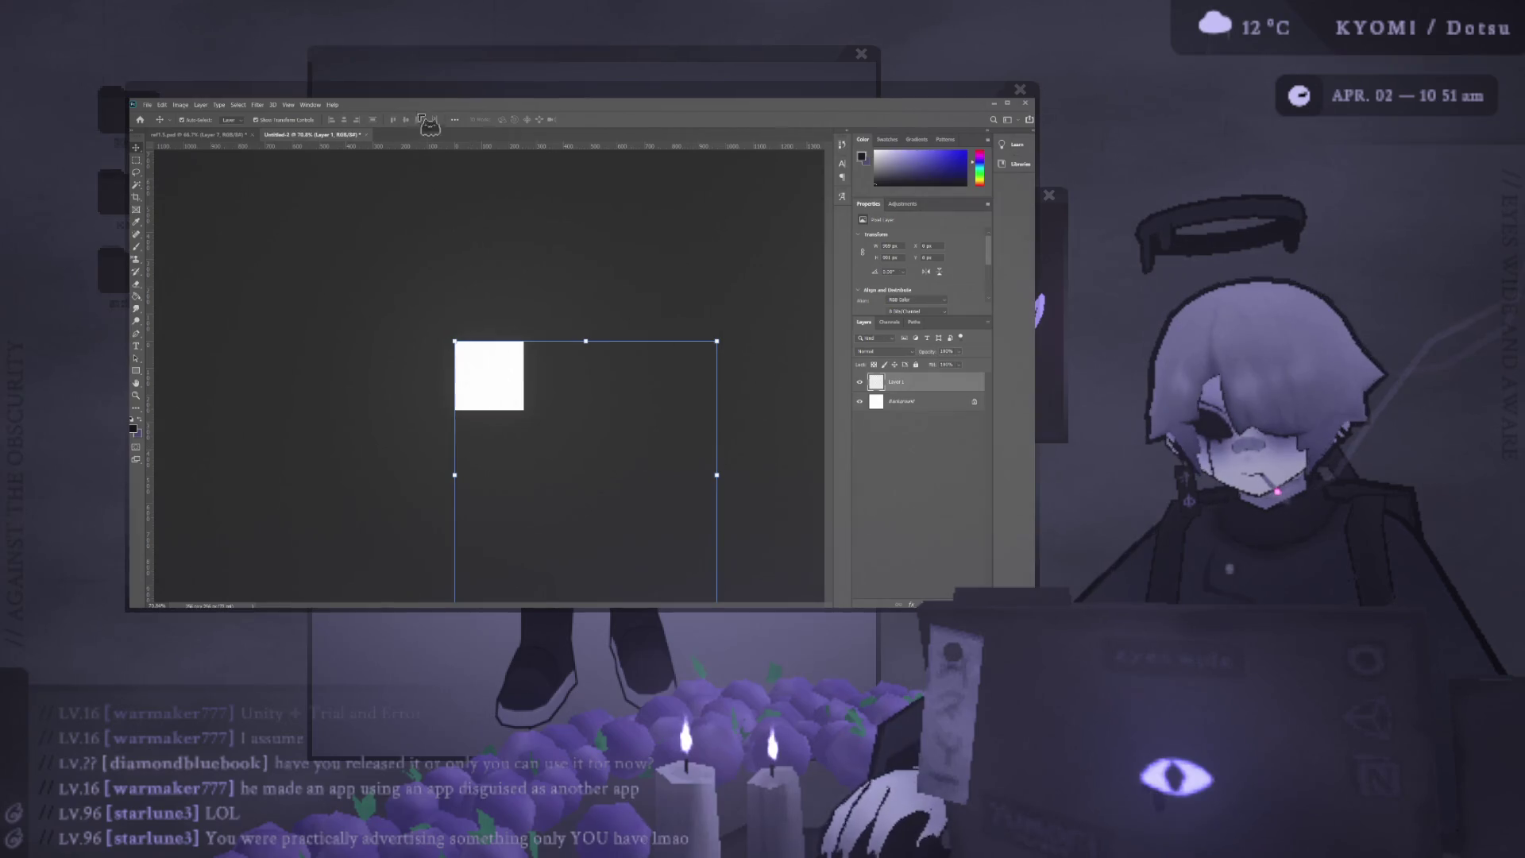
pyautogui.click(405, 120)
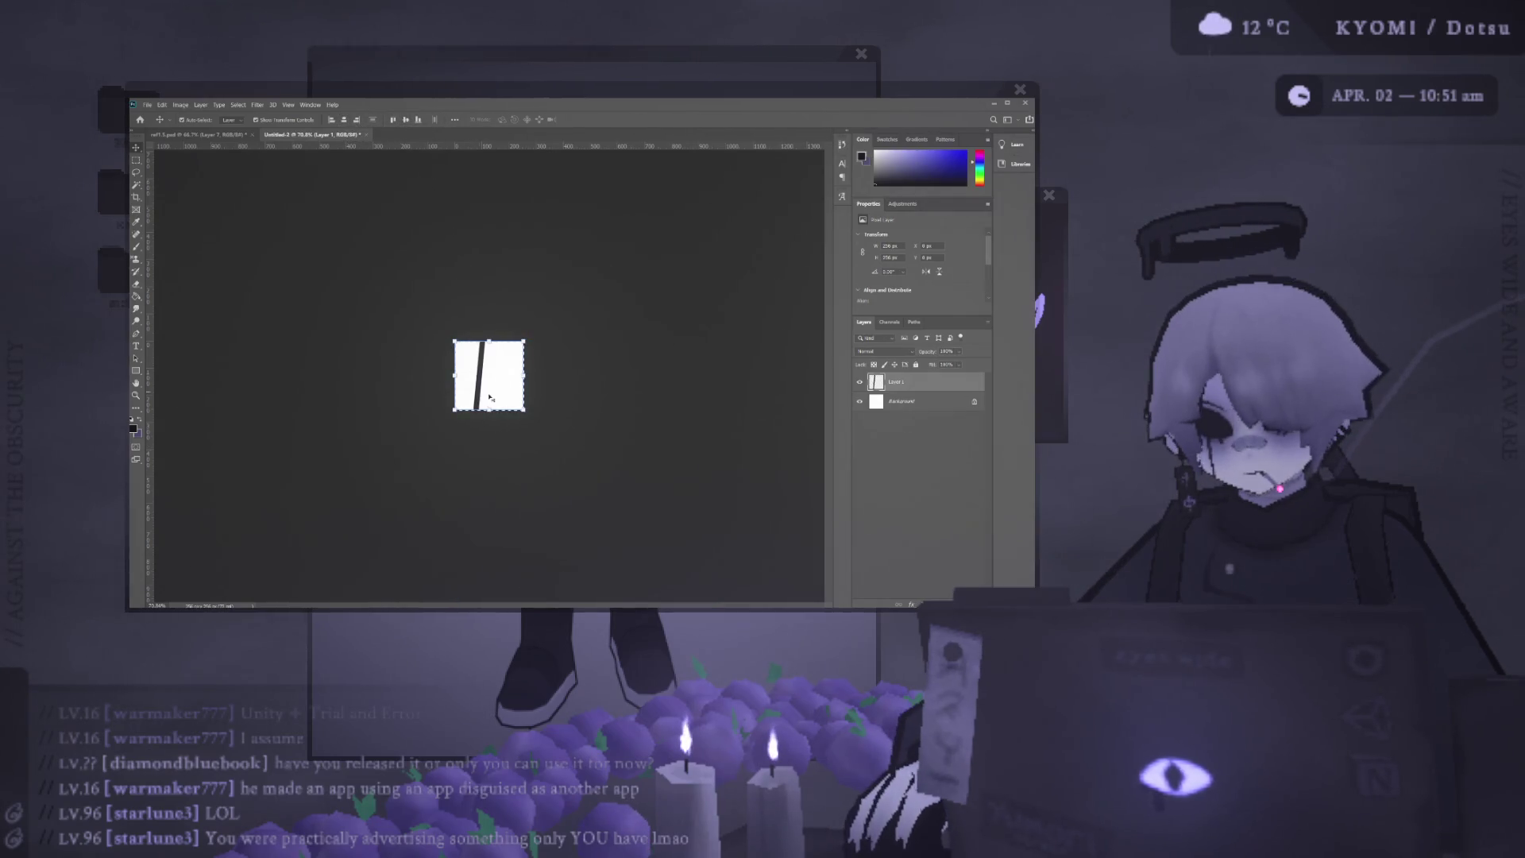
pyautogui.hotkey('ctrl', 'z')
# Reshape and tilt the dark bar across the square, commit it, and clear the selection.
pyautogui.moveTo(479, 437); pyautogui.dragTo(486, 426)
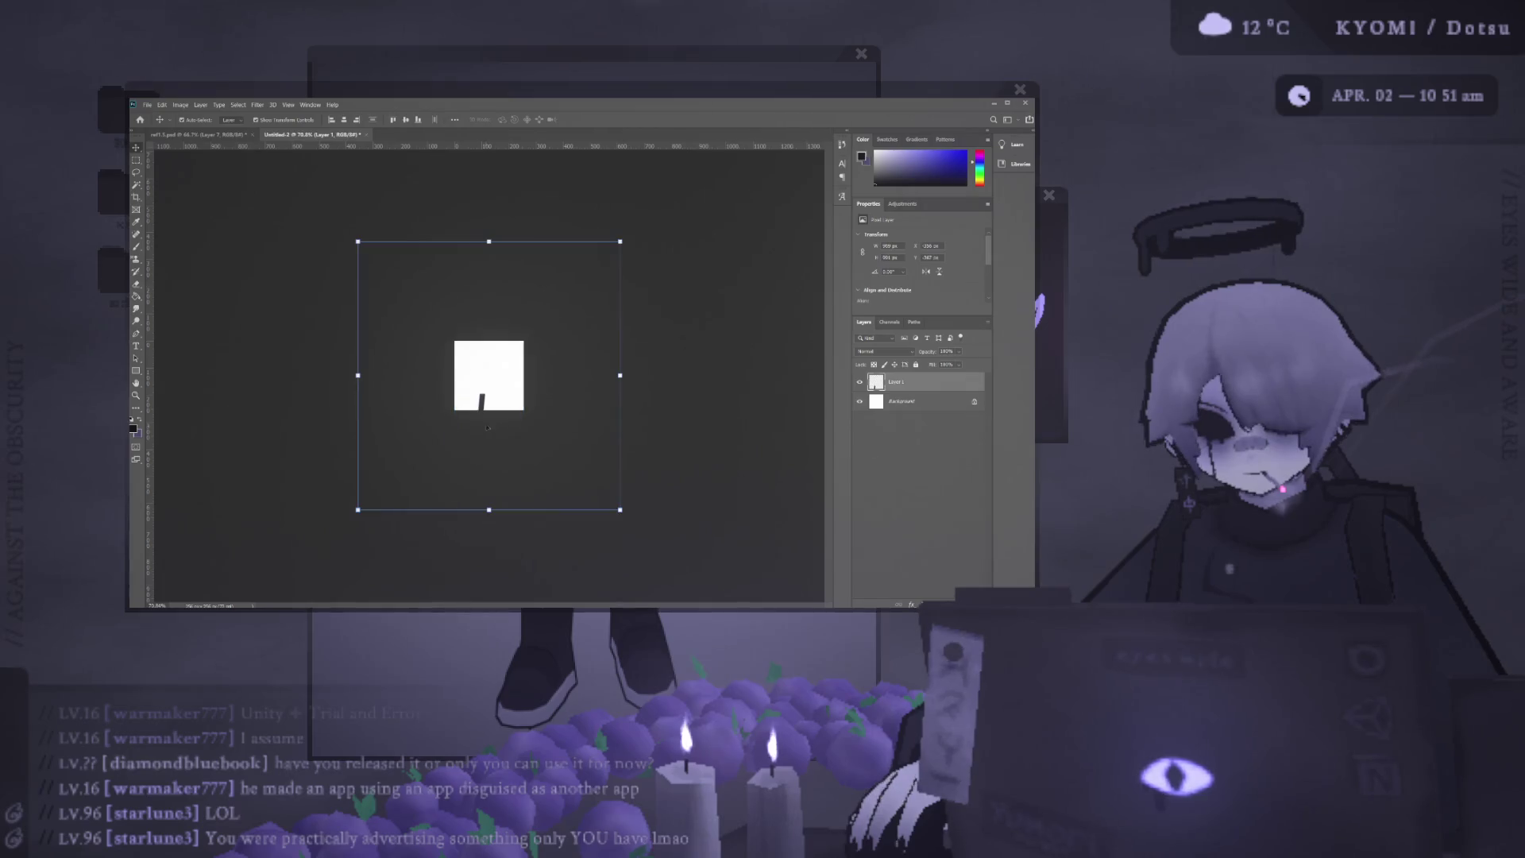
pyautogui.press('Return')
pyautogui.hotkey('ctrl', 'a')
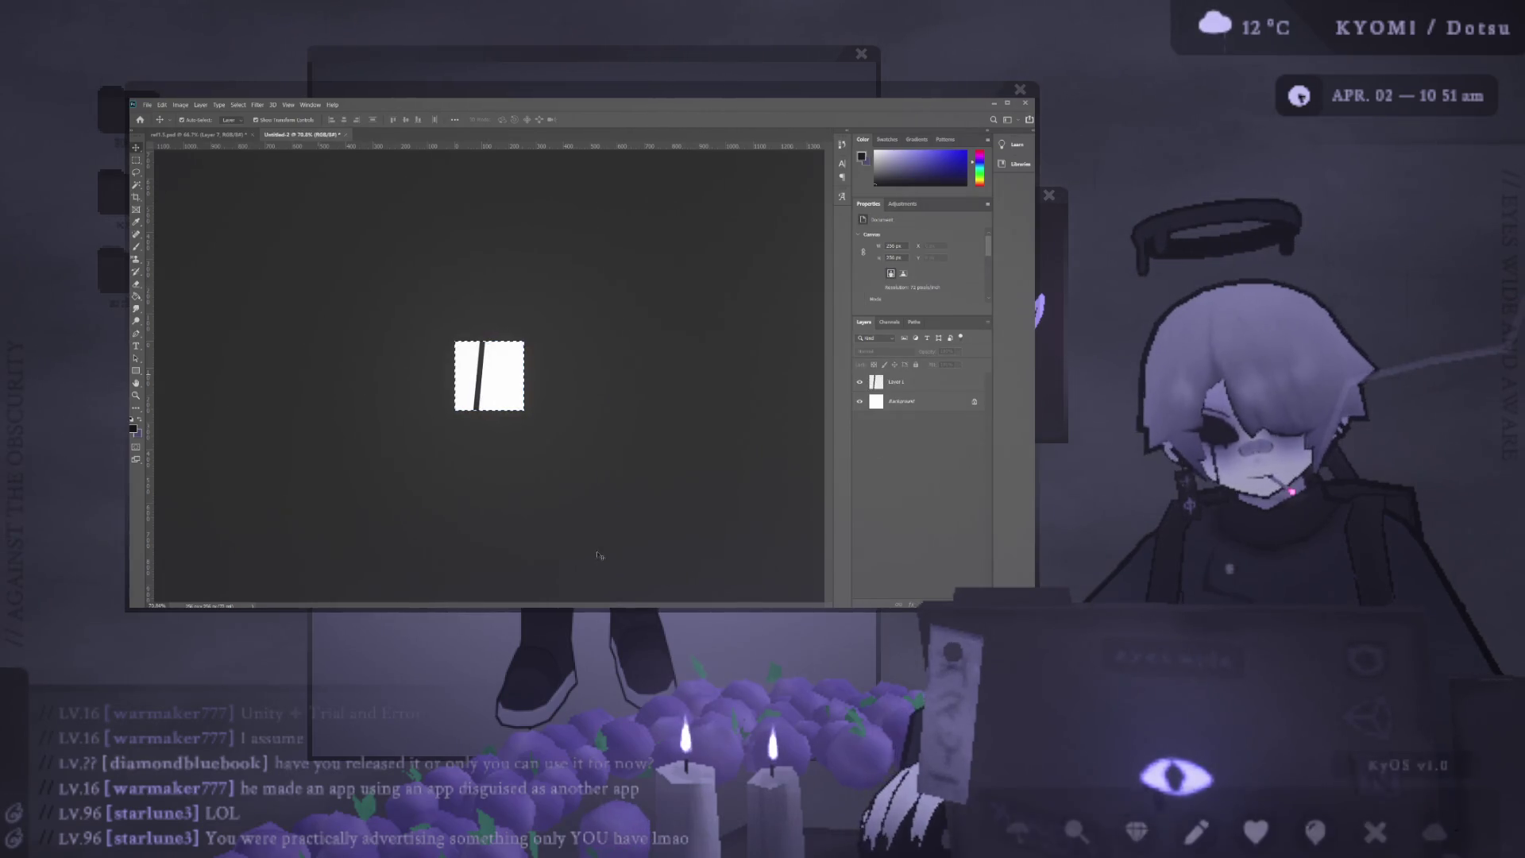
pyautogui.hotkey('ctrl', 'd')
pyautogui.moveTo(746, 90); pyautogui.dragTo(741, 110)
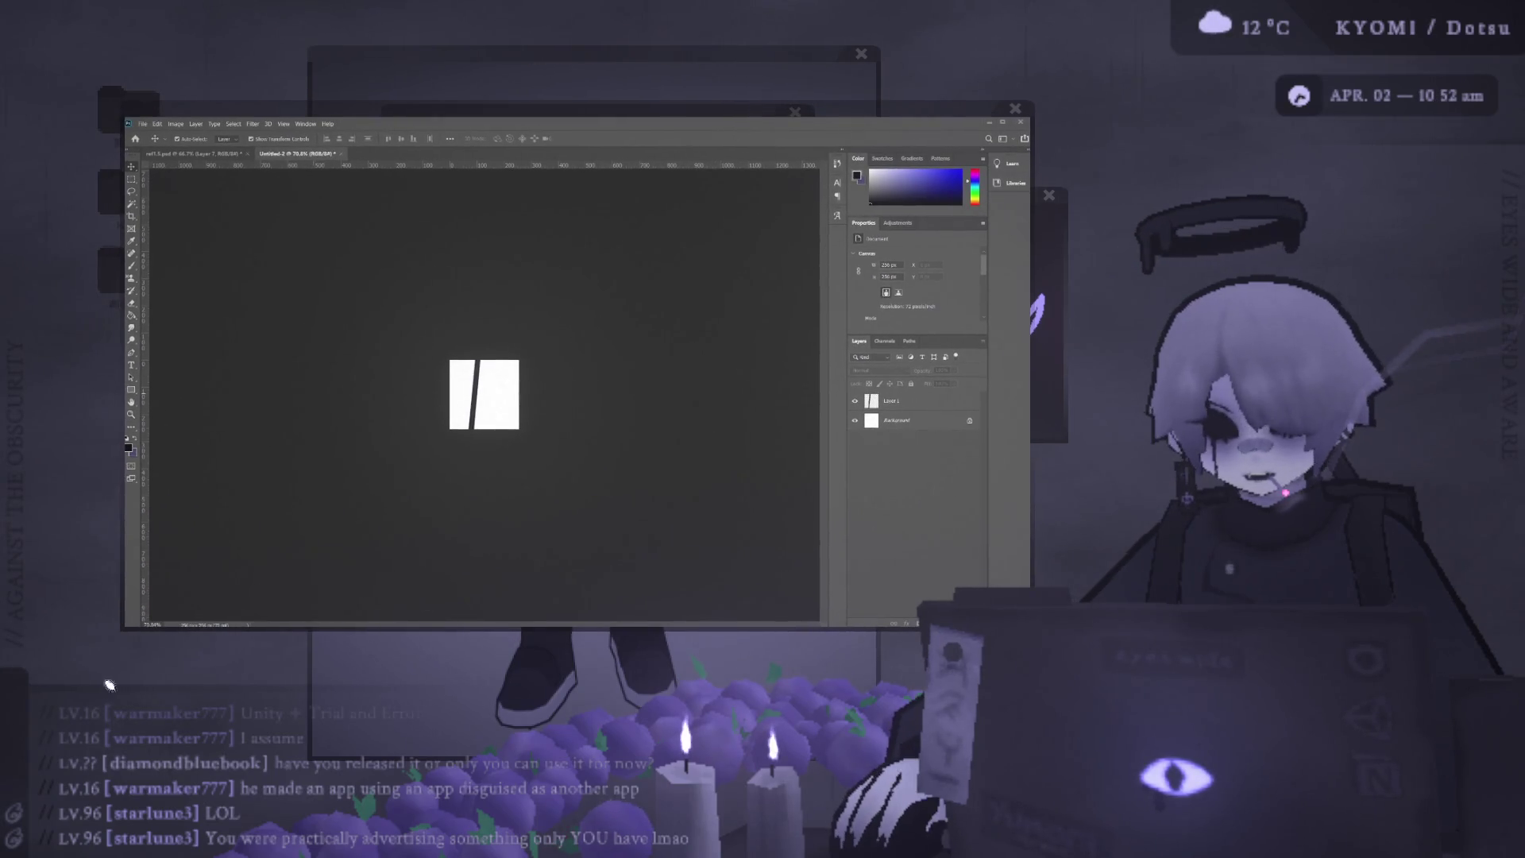
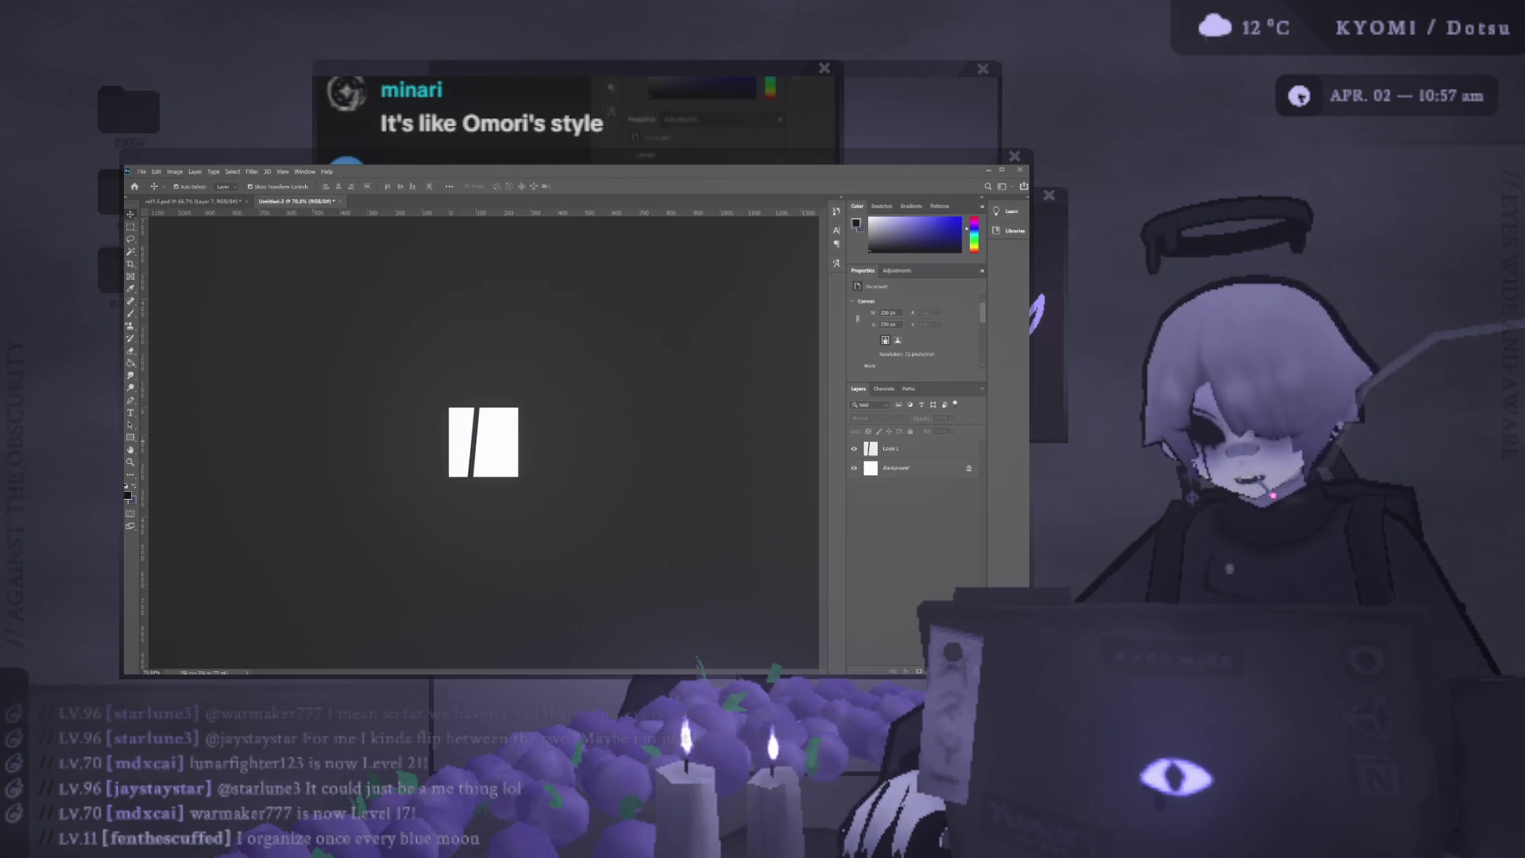
# Merge the drawing into Background, then copy the whole white square onto a new Layer 1.
pyautogui.hotkey('ctrl', 'a')
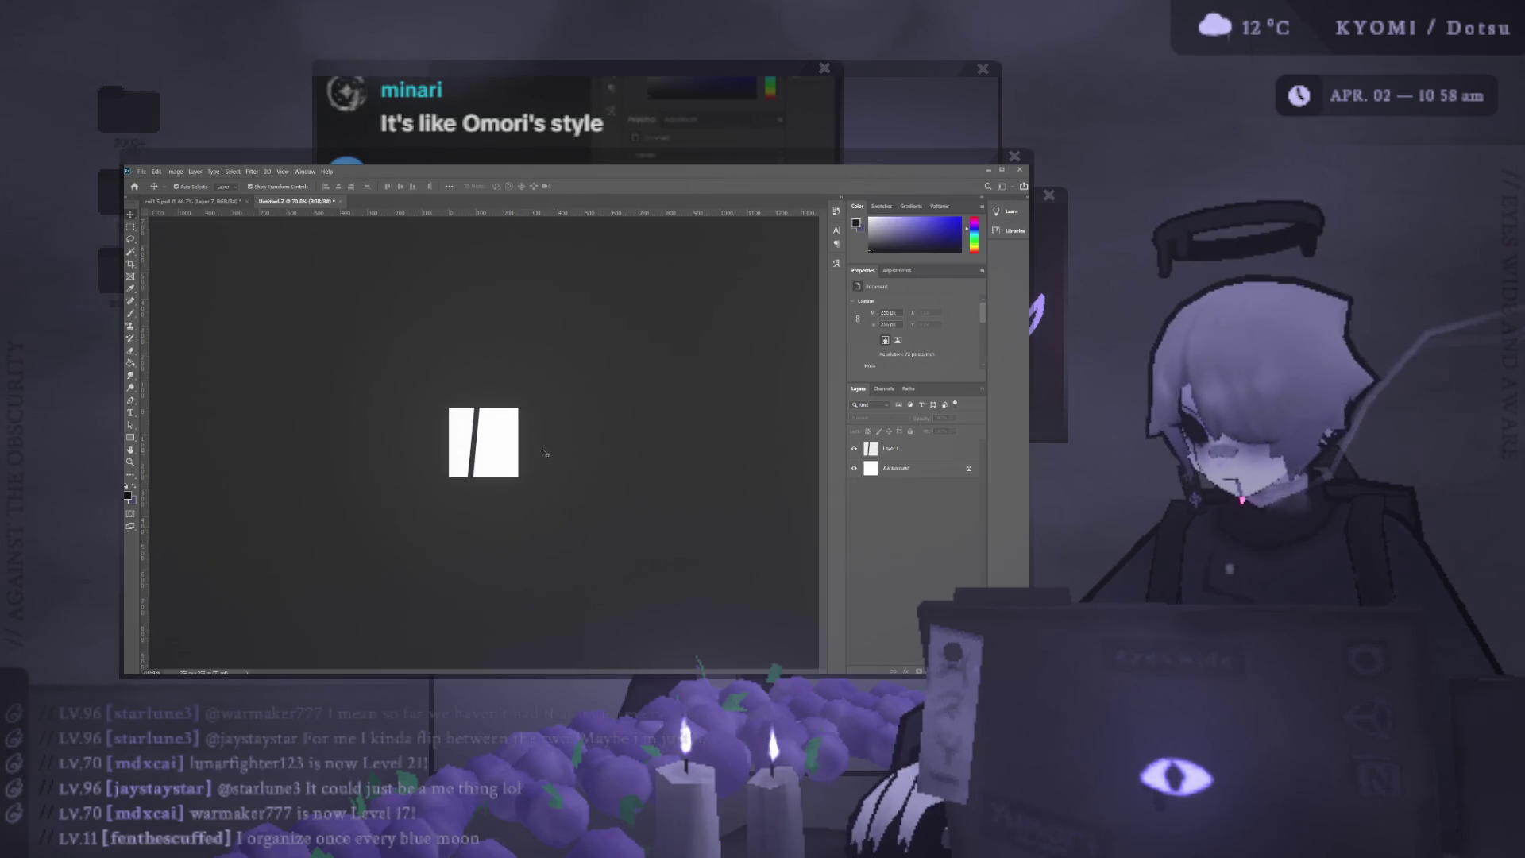
pyautogui.hotkey('ctrl', 'e')
pyautogui.scroll(3, 484, 438)
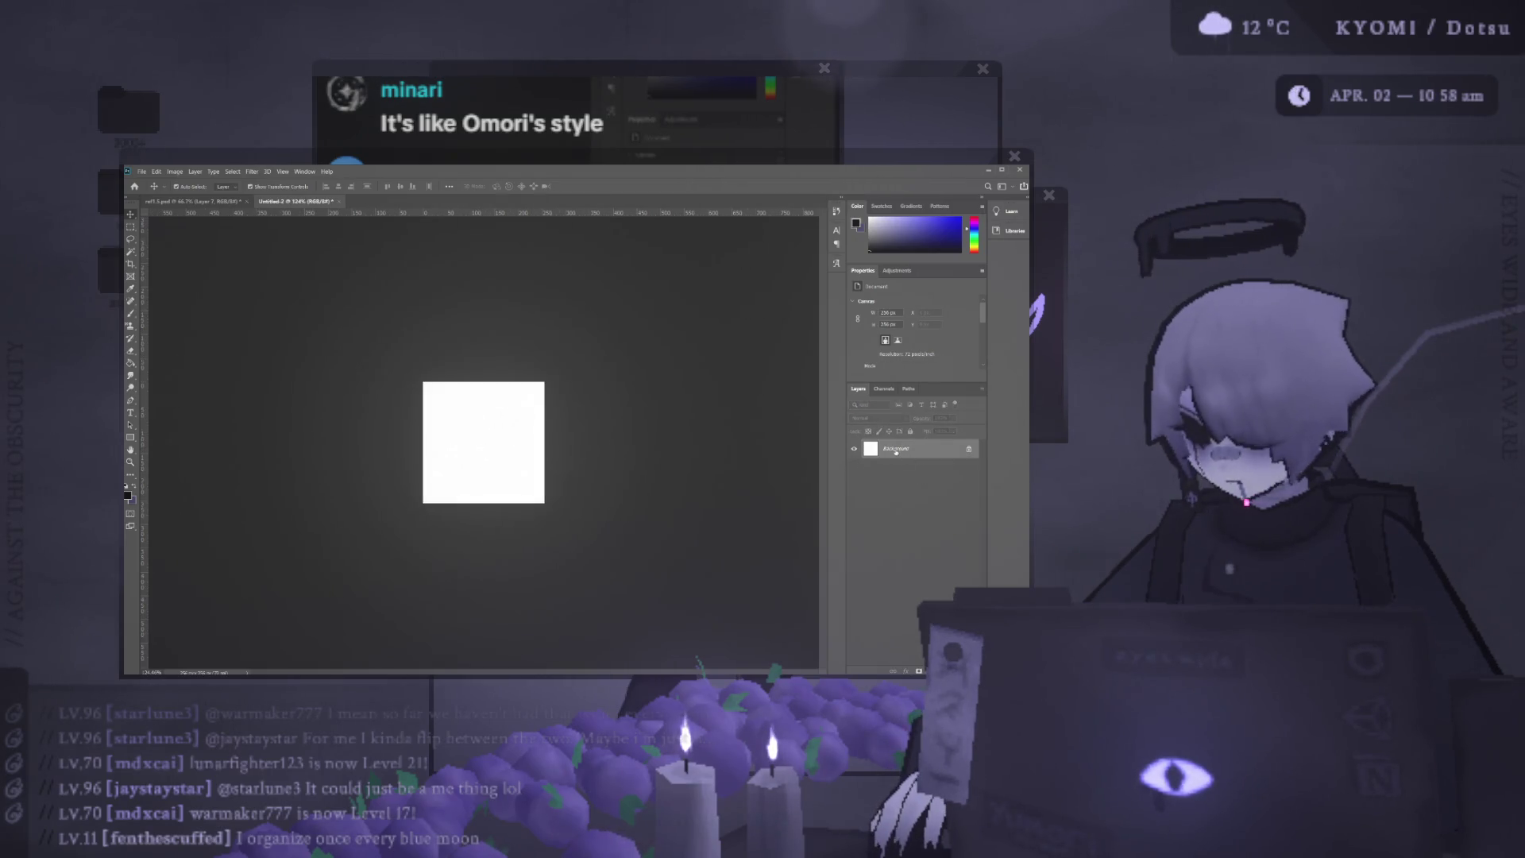
pyautogui.hotkey('ctrl', 'a')
pyautogui.press('i')
pyautogui.press('v')
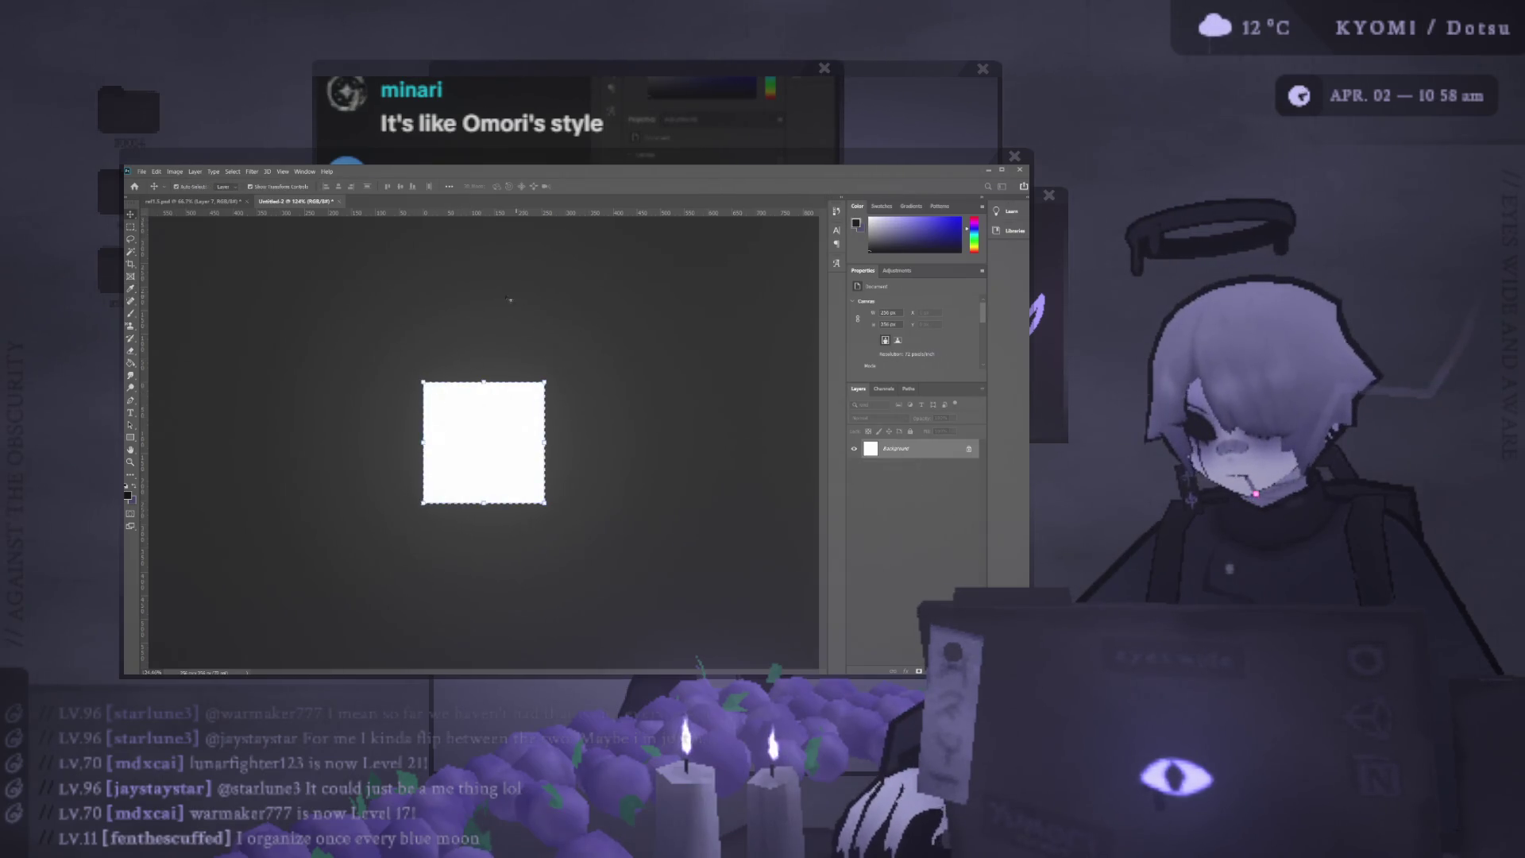
pyautogui.hotkey('ctrl', 'j')
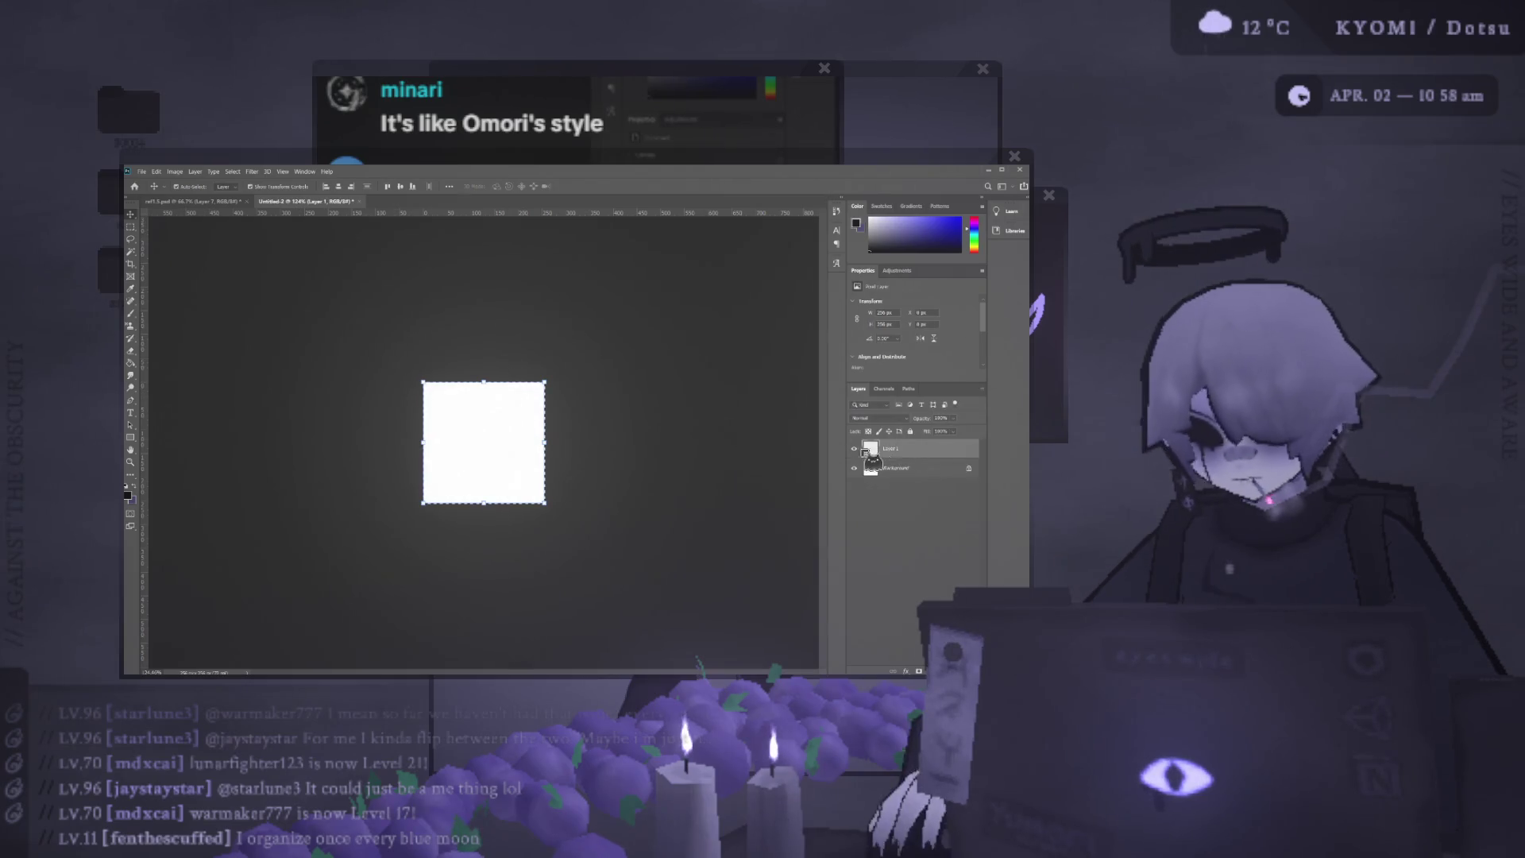
# Make the Background layer active and clear its white pixels.
pyautogui.click(917, 467)
pyautogui.press('i')
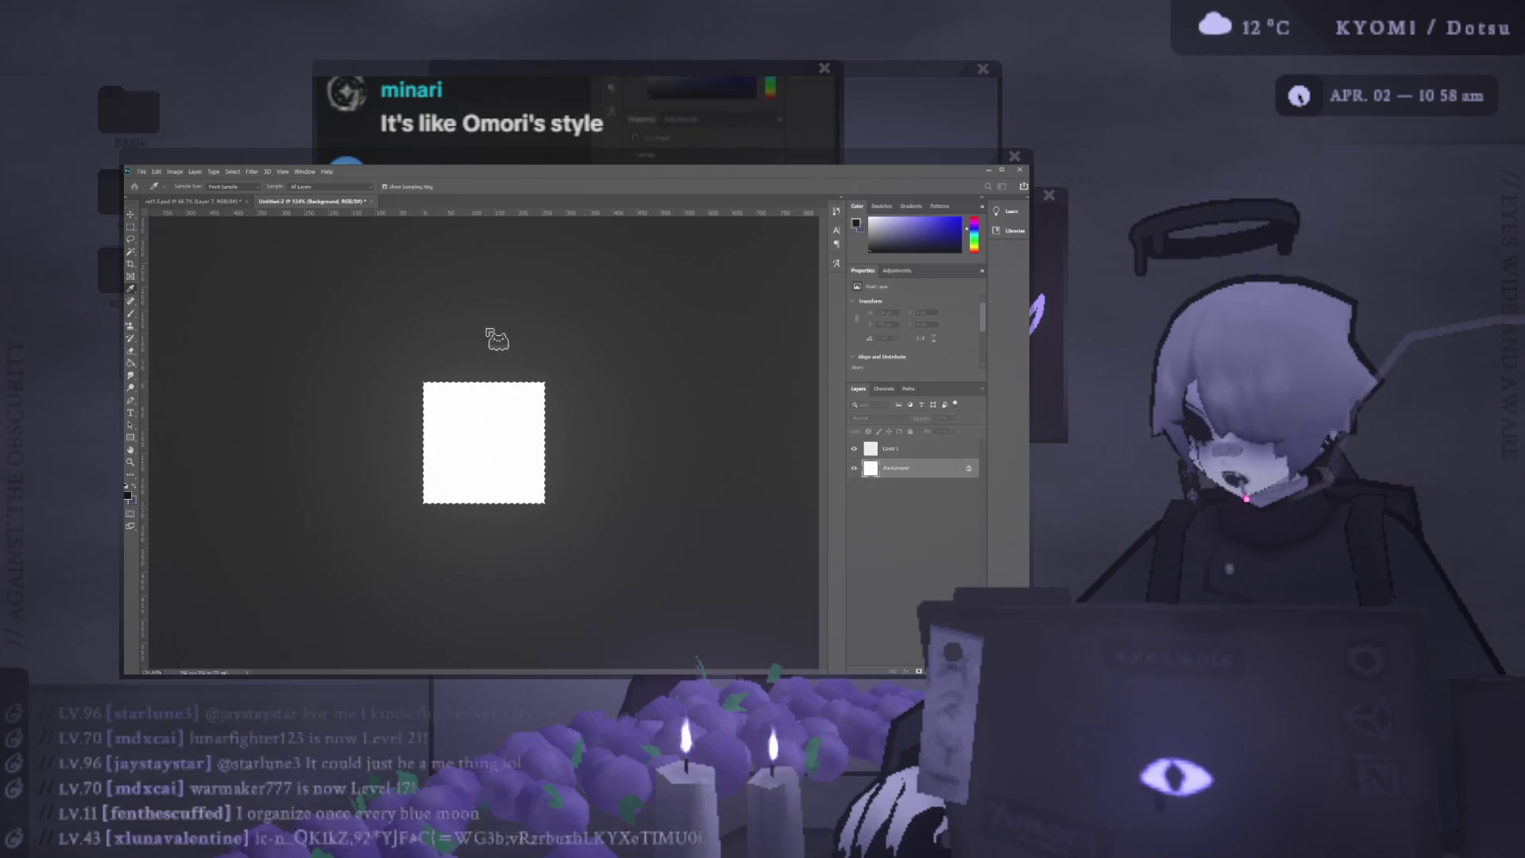
pyautogui.press('v')
pyautogui.press('Delete')
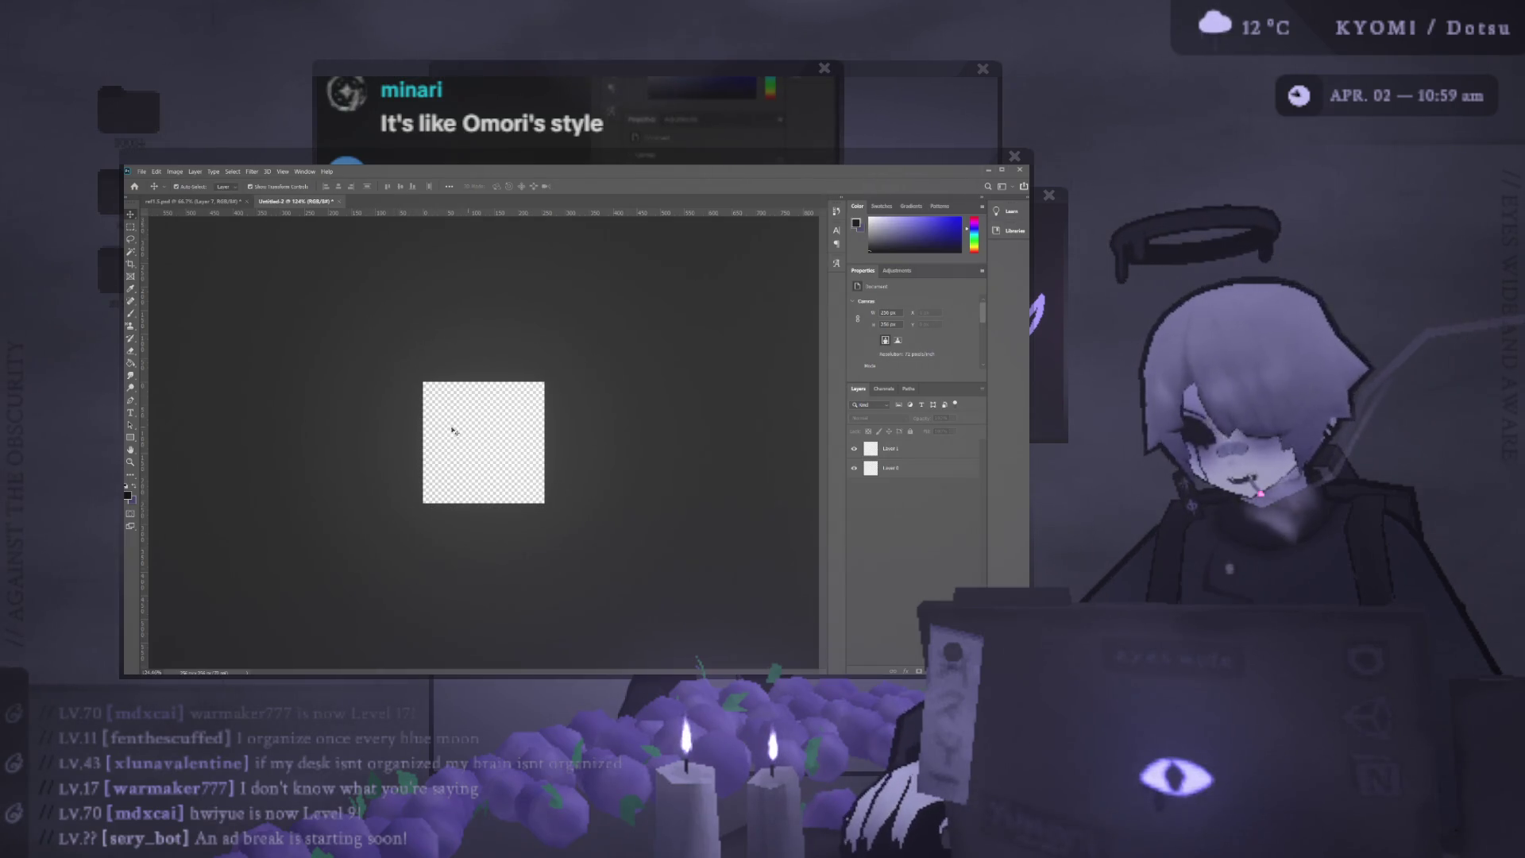
# Copy the scythe from the character sheet self-2.psd and paste it into Untitled-2.
pyautogui.hotkey('ctrl', '+')
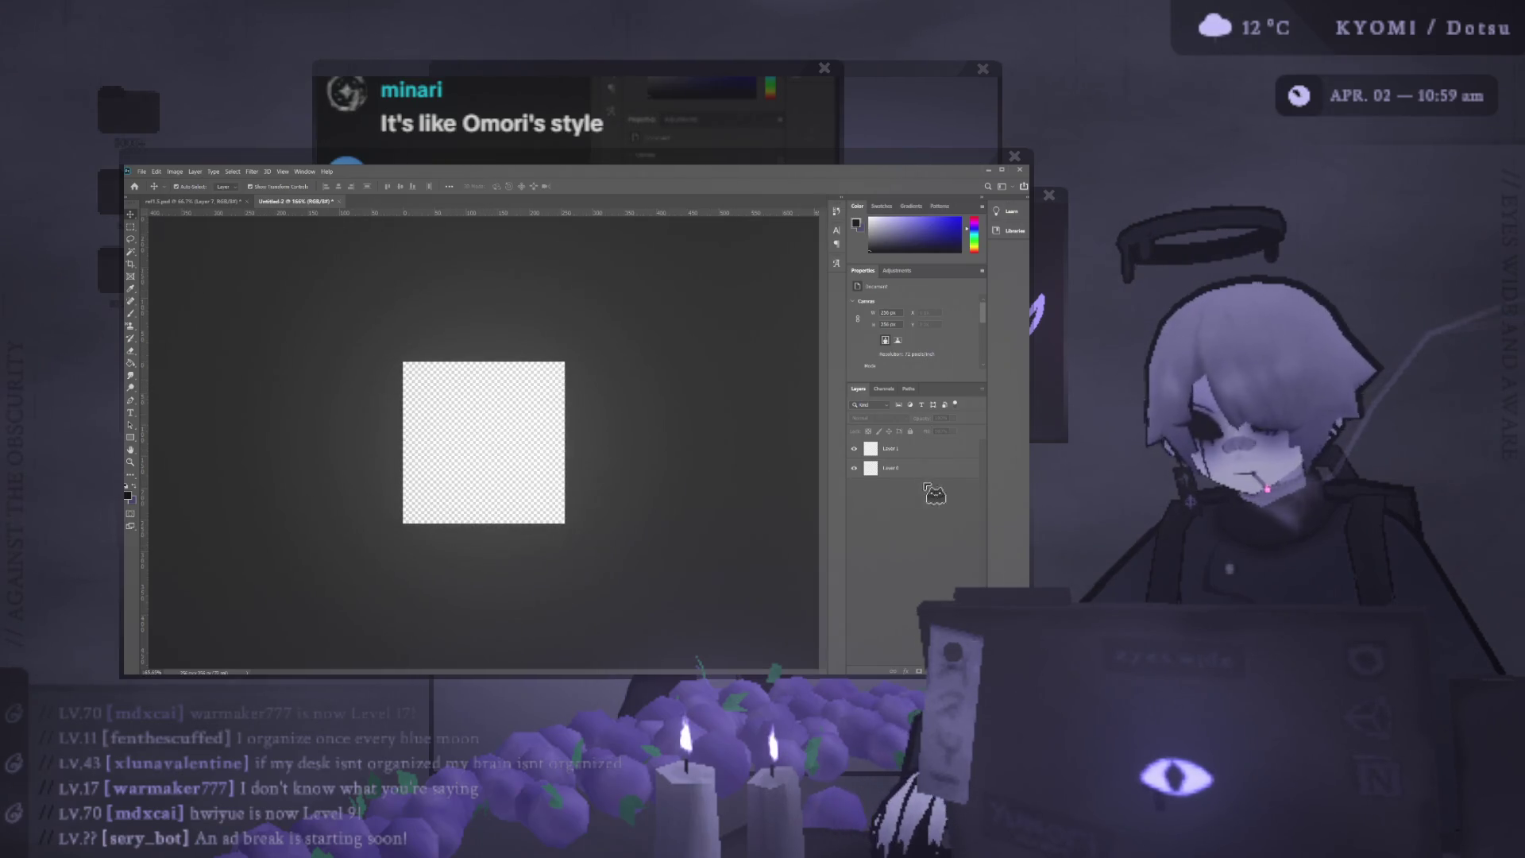
pyautogui.hotkey('ctrl', 'z')
pyautogui.hotkey('ctrl', '+')
pyautogui.press('b')
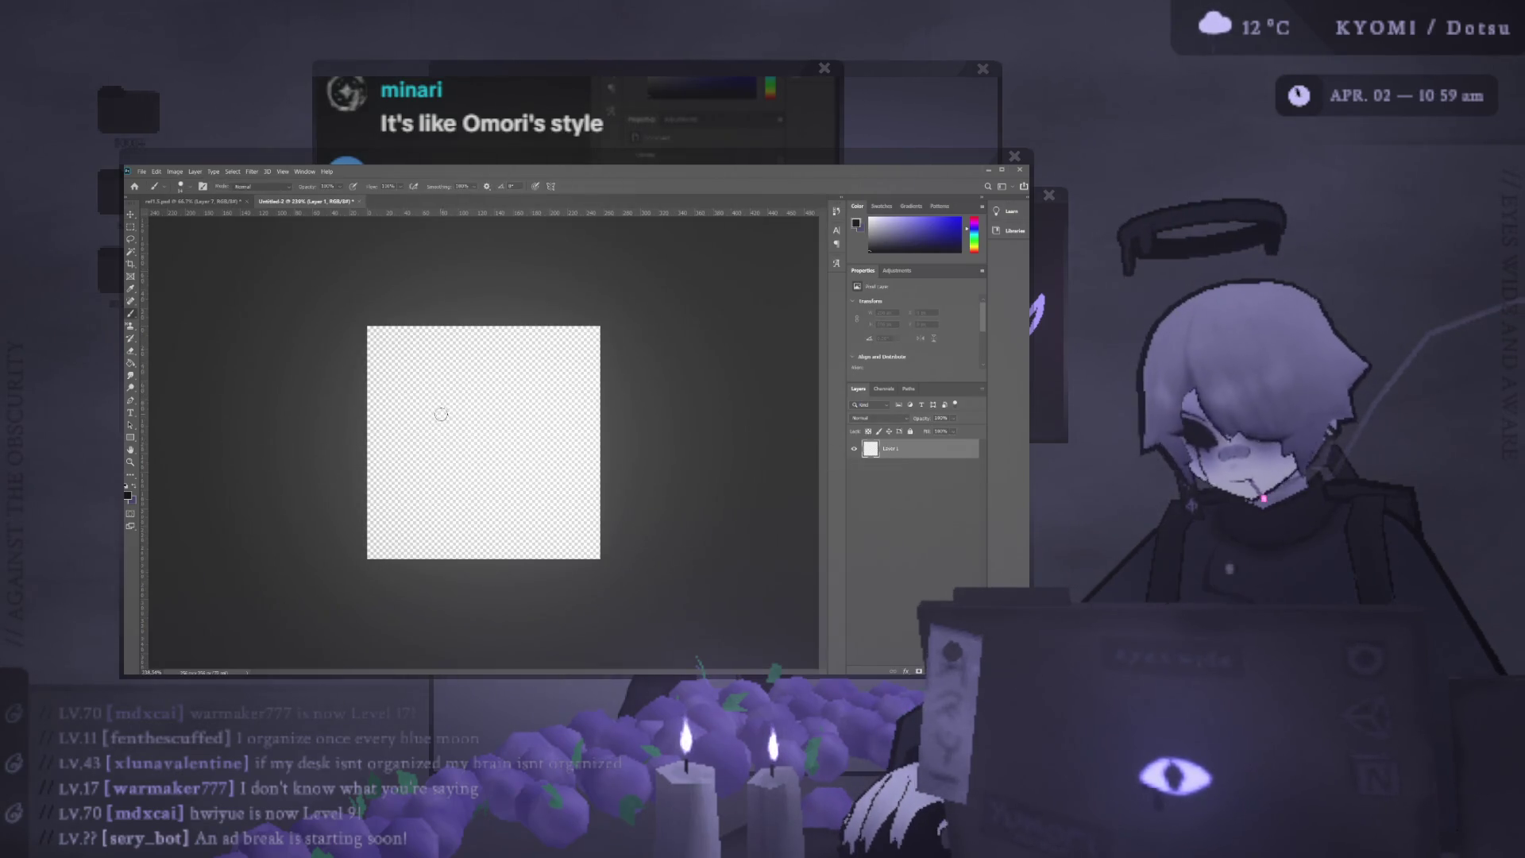
pyautogui.click(190, 201)
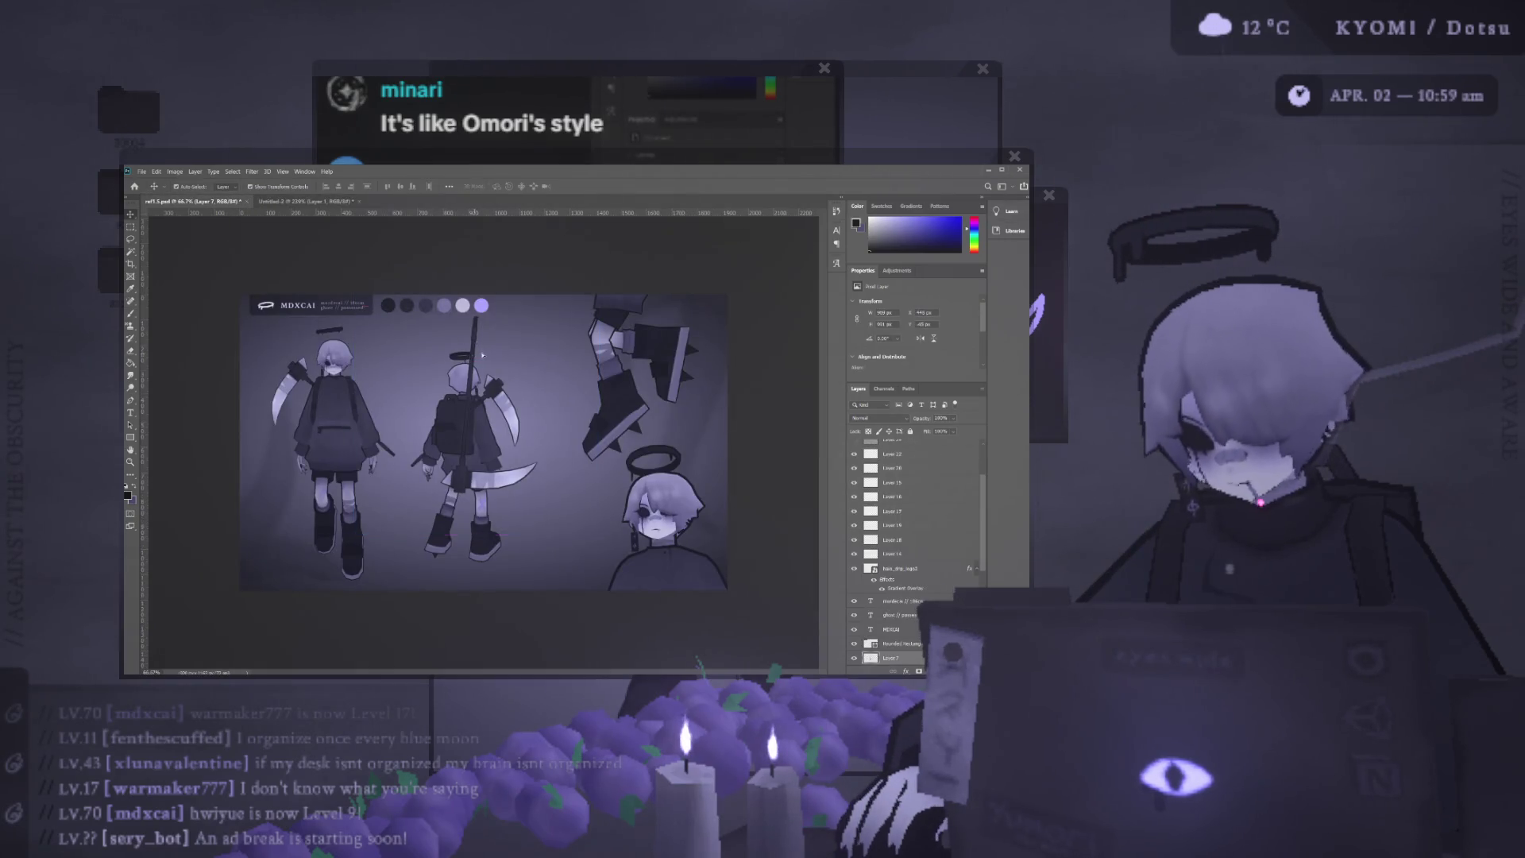
pyautogui.press('v')
pyautogui.click(299, 203)
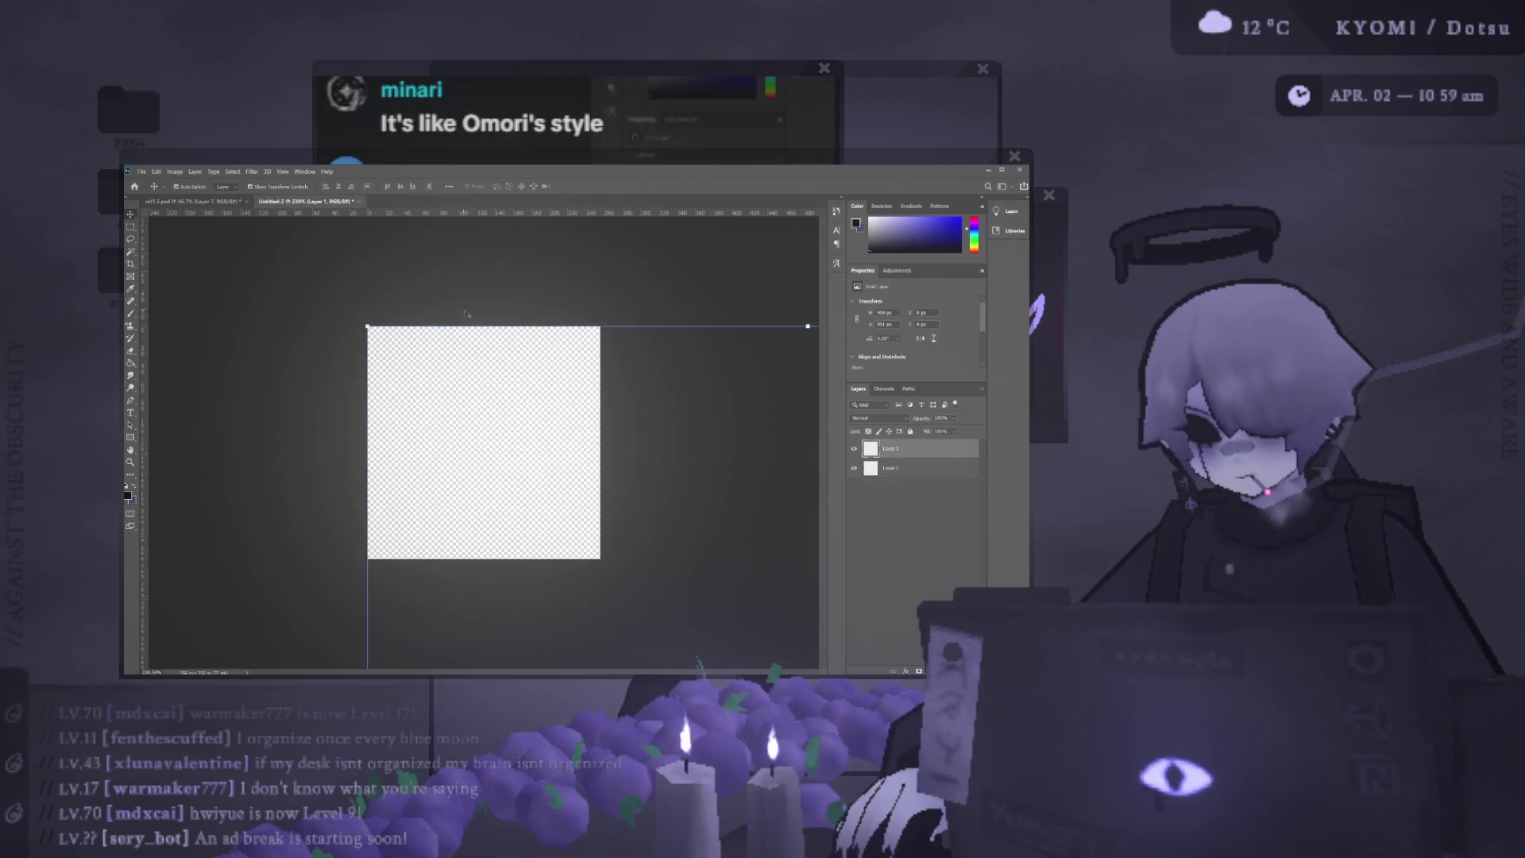
pyautogui.hotkey('ctrl', '-')
pyautogui.hotkey('ctrl', '-')
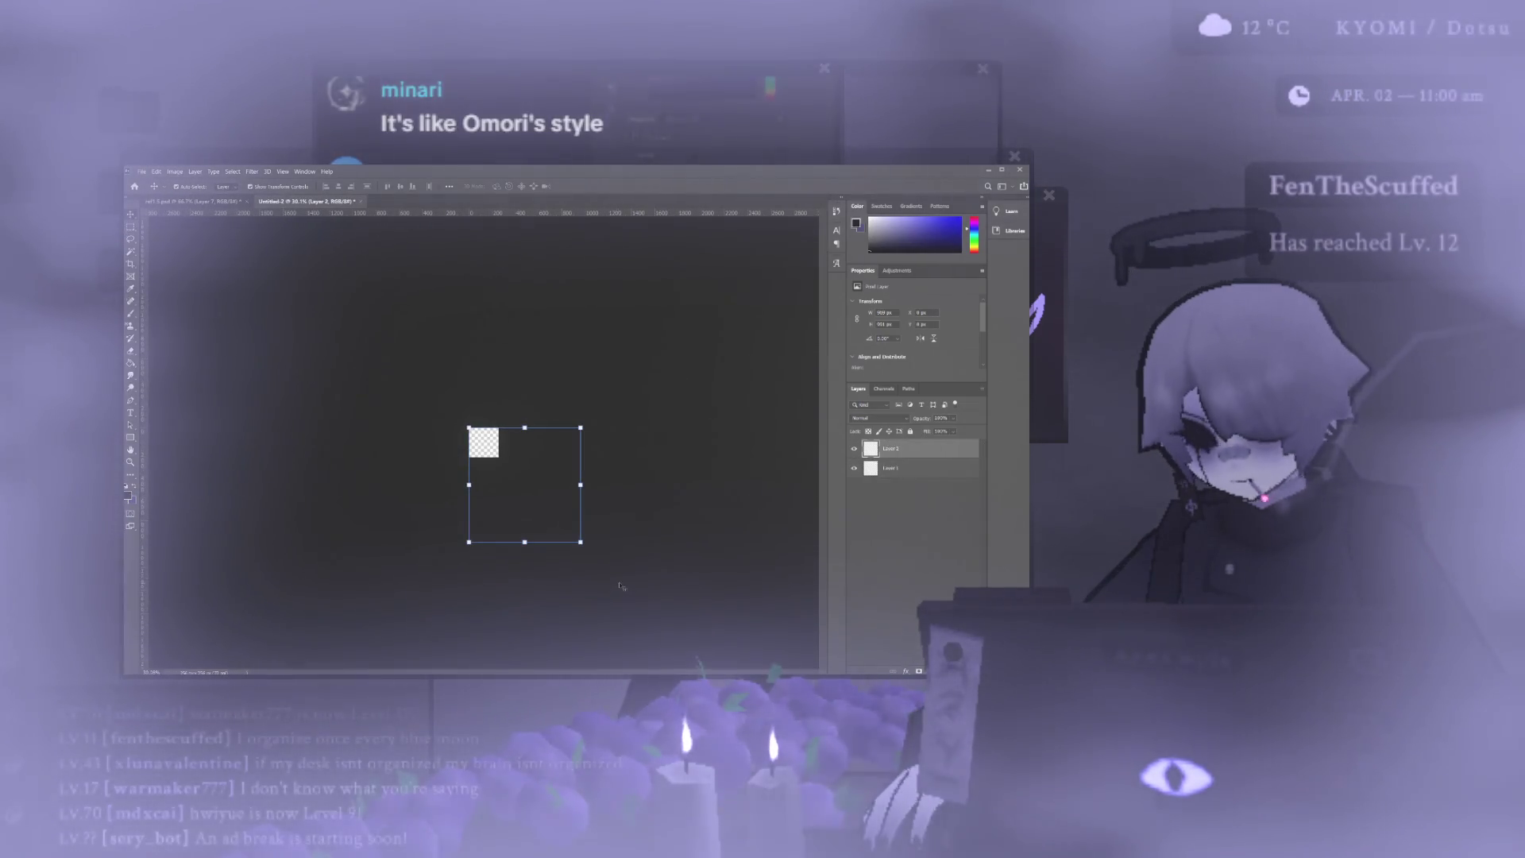
# Scale the pasted scythe with Free Transform, commit it, then undo the placement.
pyautogui.hotkey('ctrl', 't')
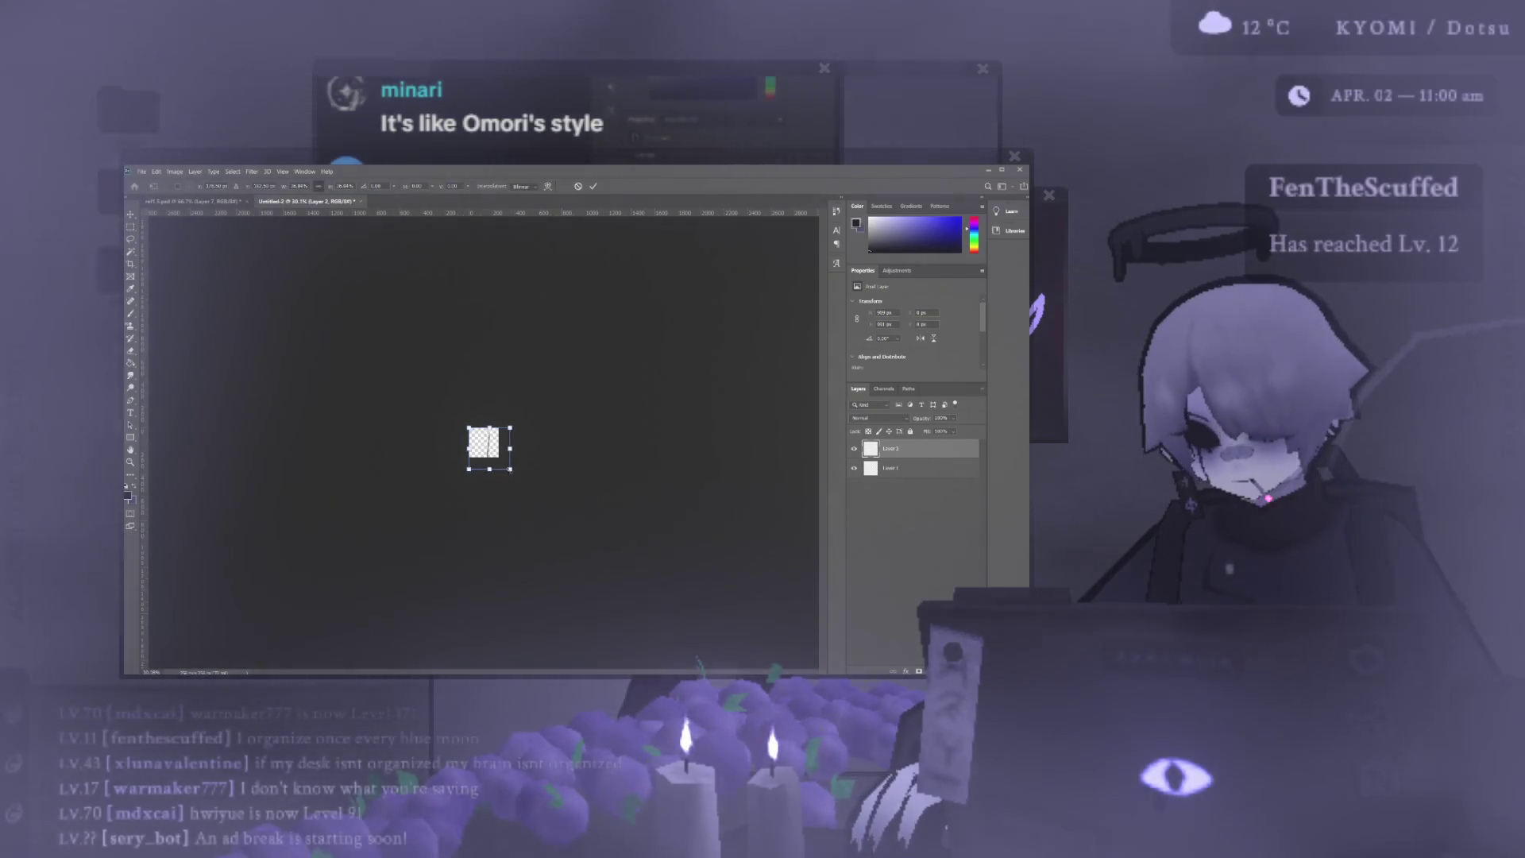
pyautogui.moveTo(517, 476); pyautogui.dragTo(501, 462)
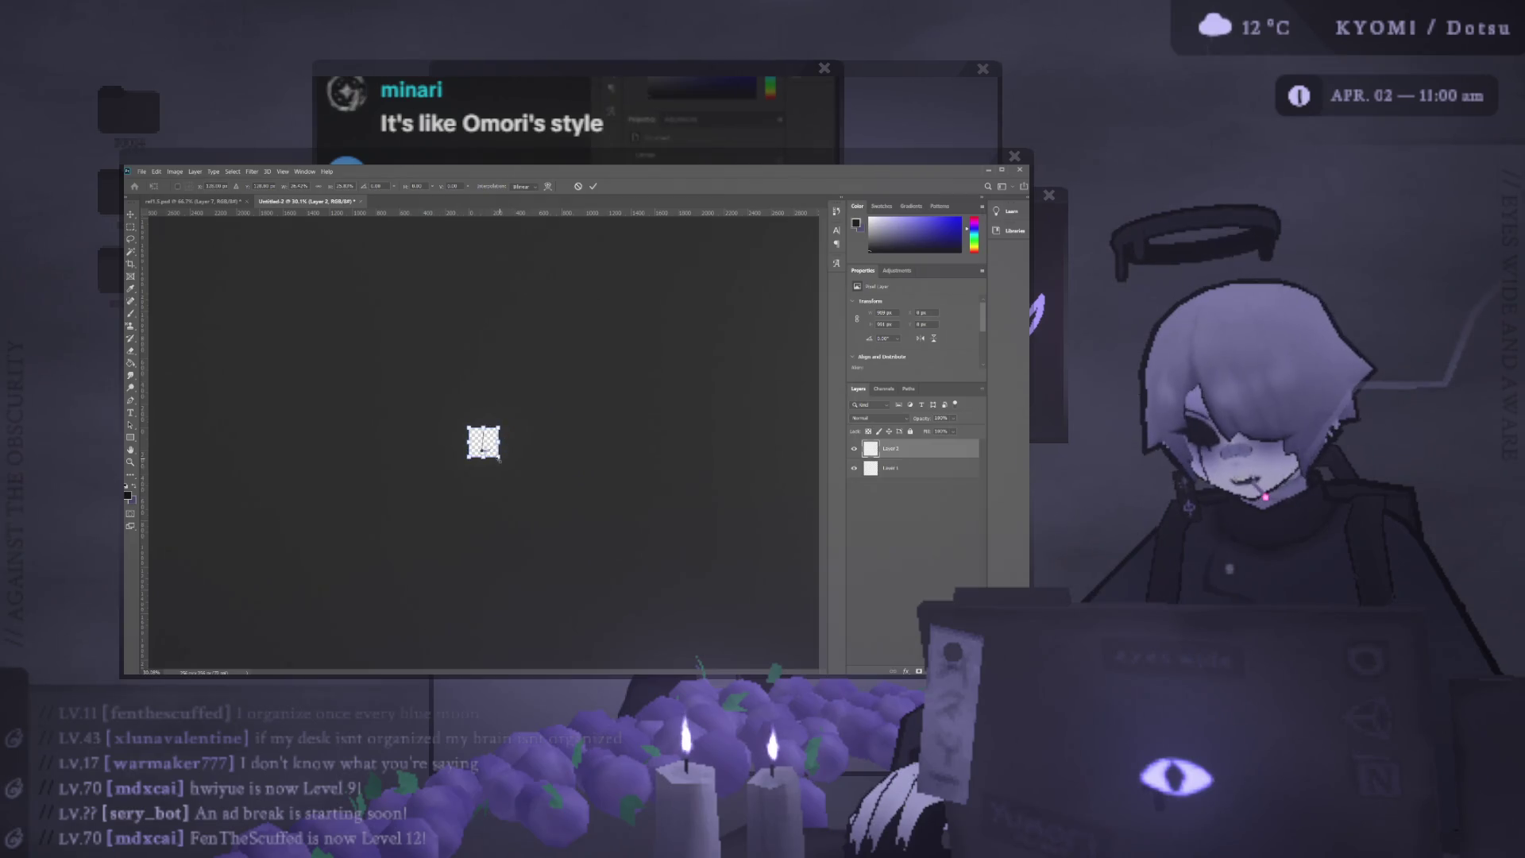
pyautogui.moveTo(505, 449)
pyautogui.mouseDown()
pyautogui.moveTo(510, 474)
pyautogui.moveTo(647, 598)
pyautogui.mouseUp()
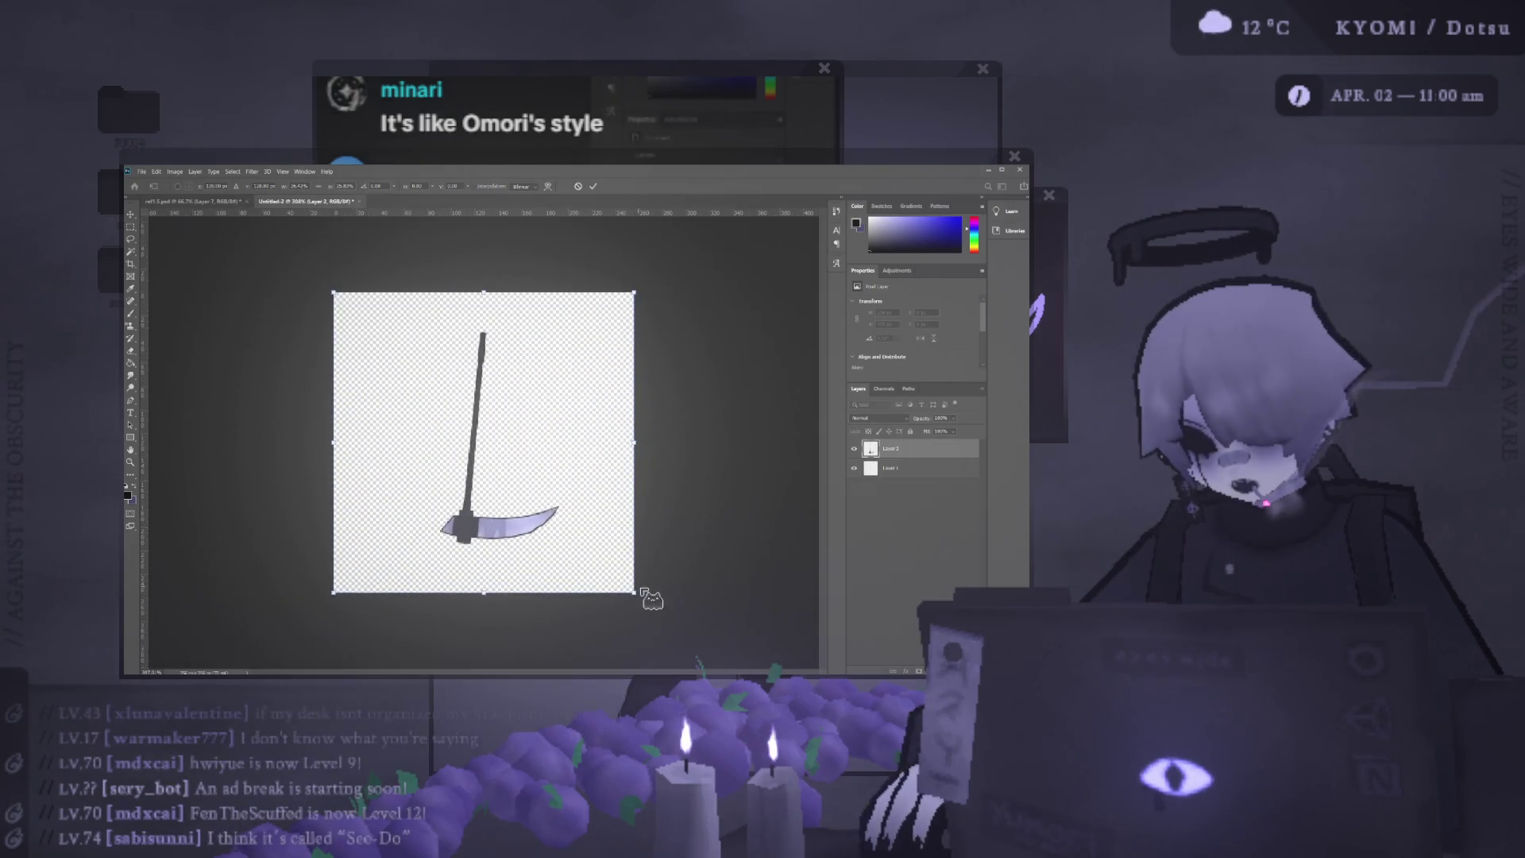
pyautogui.click(595, 187)
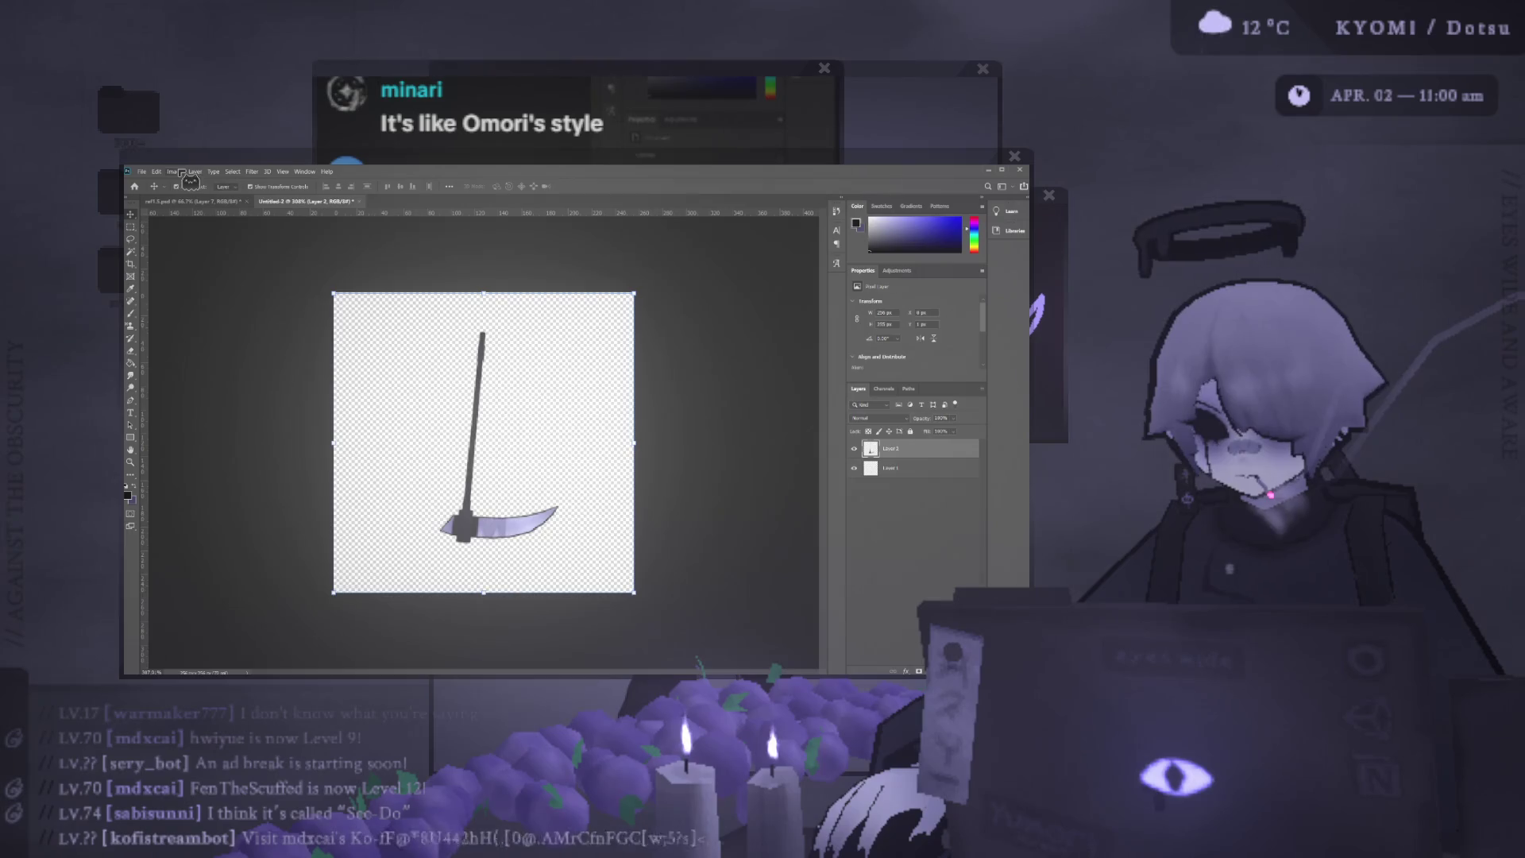
pyautogui.press('Delete')
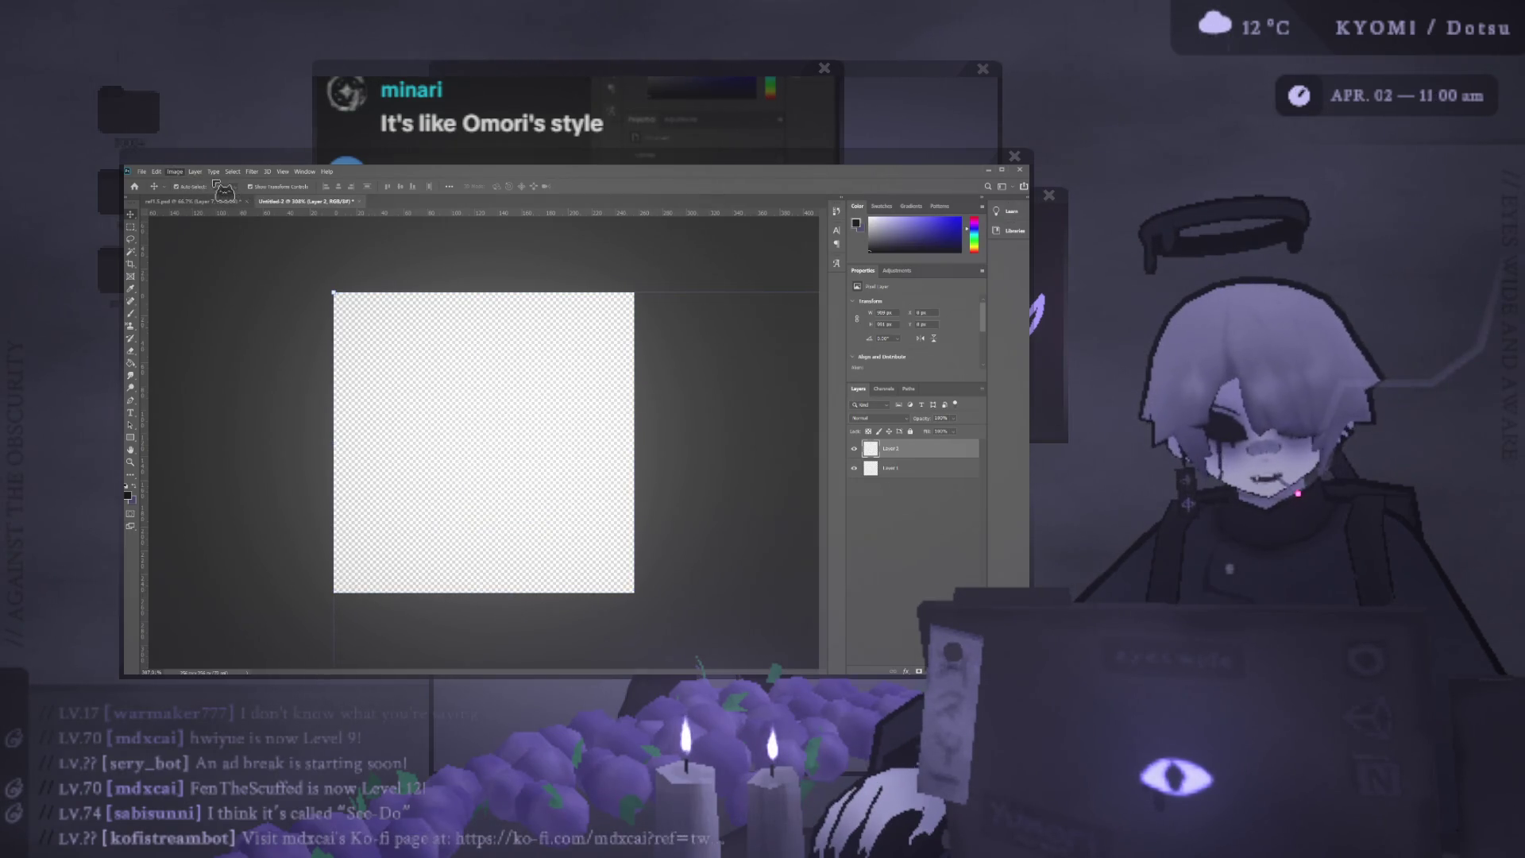
pyautogui.scroll(-2, 484, 348)
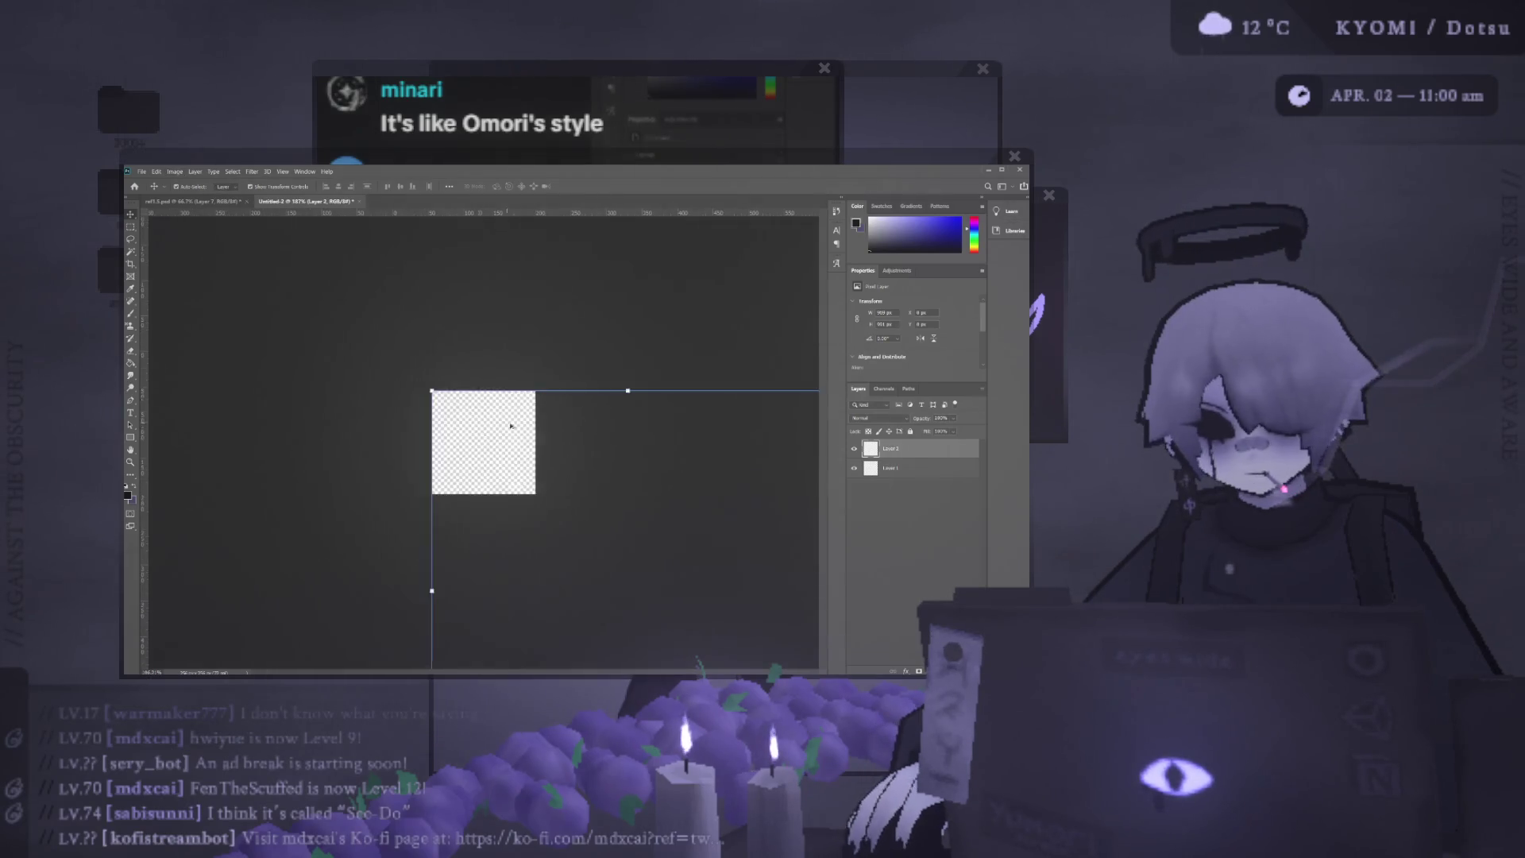
pyautogui.scroll(-2, 511, 425)
# Paste the scythe again and Free Transform it to fill the square canvas.
pyautogui.press('Escape')
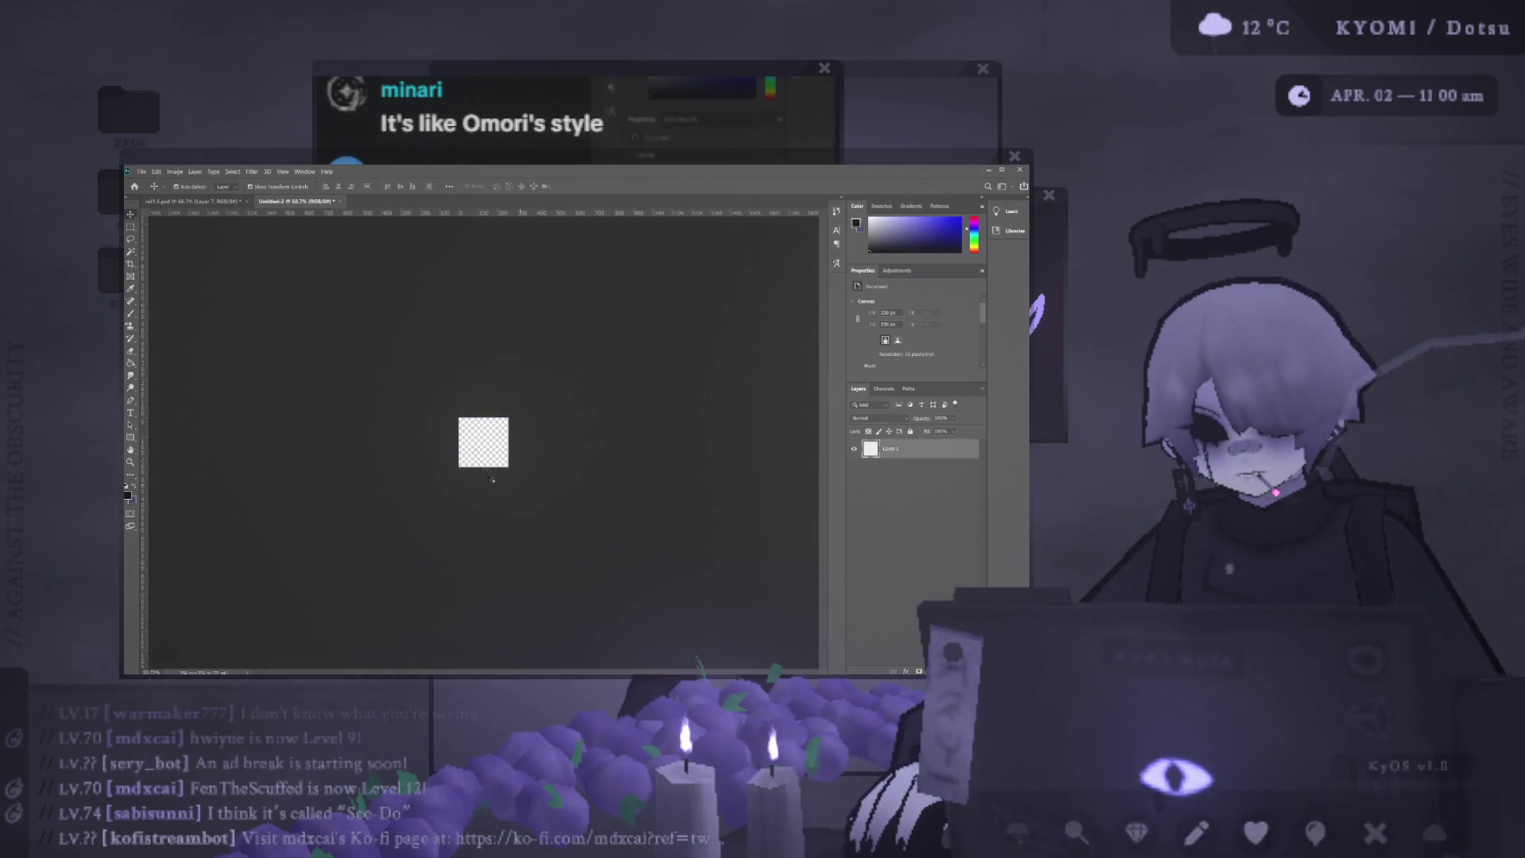
pyautogui.hotkey('ctrl', 'v')
pyautogui.moveTo(648, 613)
pyautogui.mouseDown()
pyautogui.moveTo(501, 475)
pyautogui.moveTo(514, 472)
pyautogui.mouseUp()
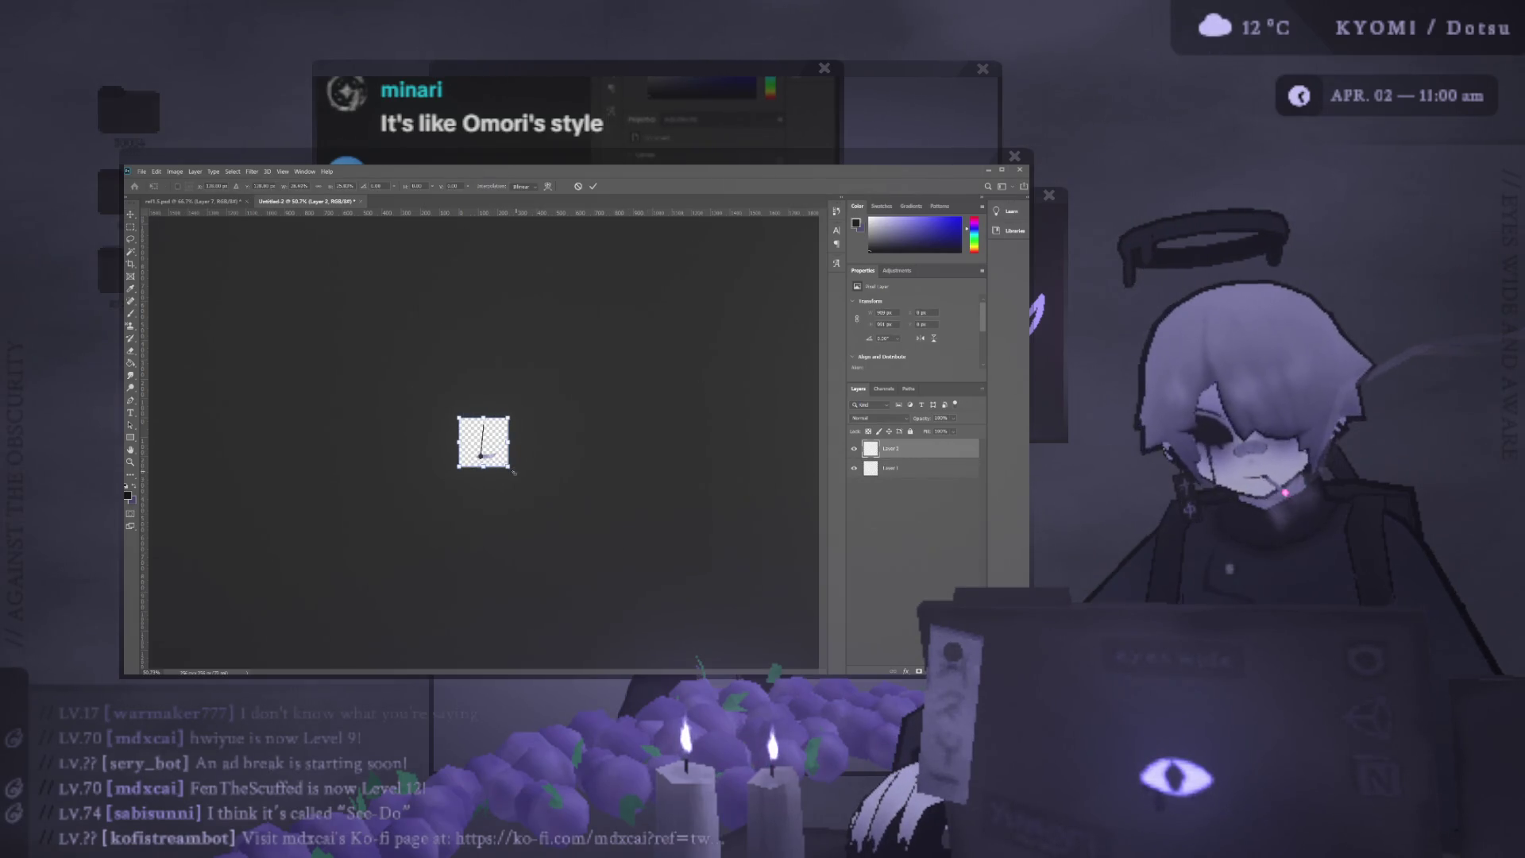
pyautogui.scroll(2, 514, 473)
pyautogui.scroll(3, 502, 477)
pyautogui.scroll(2, 488, 482)
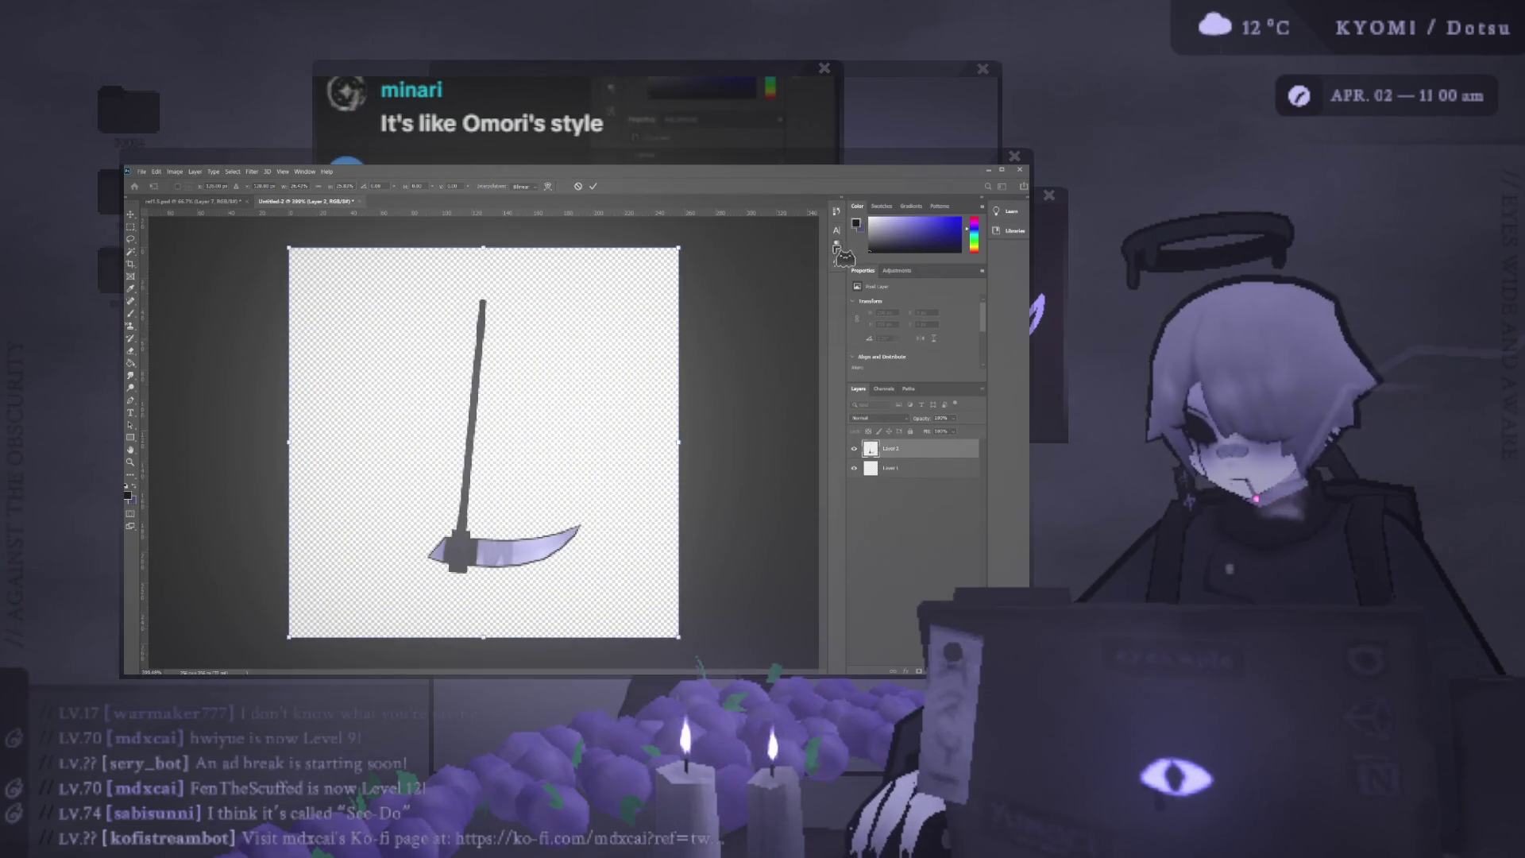
pyautogui.click(592, 187)
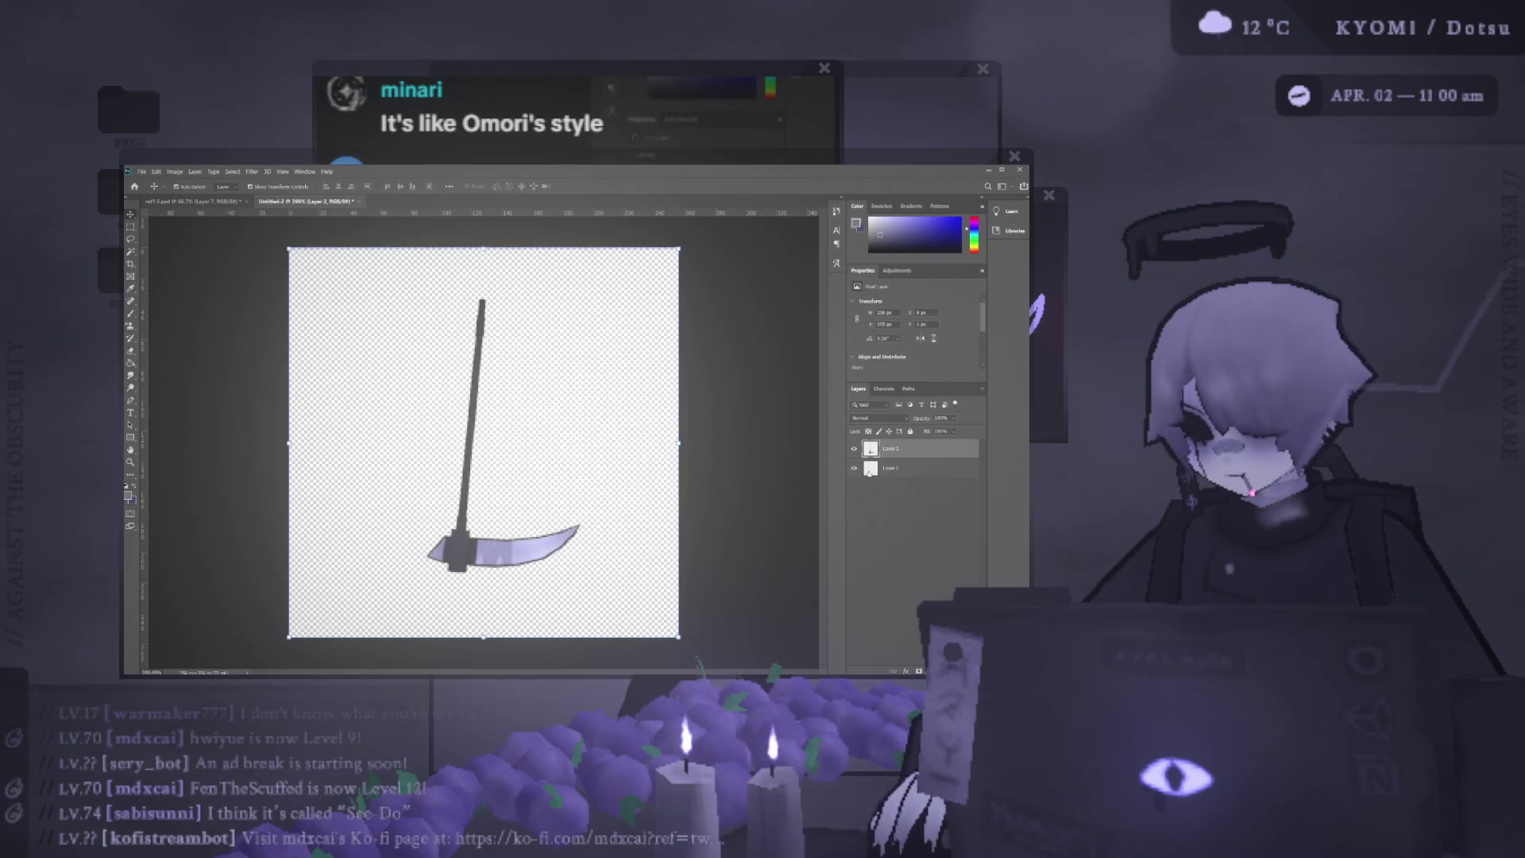
# Fill Layer 1 beneath the scythe with lavender using the Paint Bucket.
pyautogui.click(906, 467)
pyautogui.press('g')
pyautogui.click(602, 410)
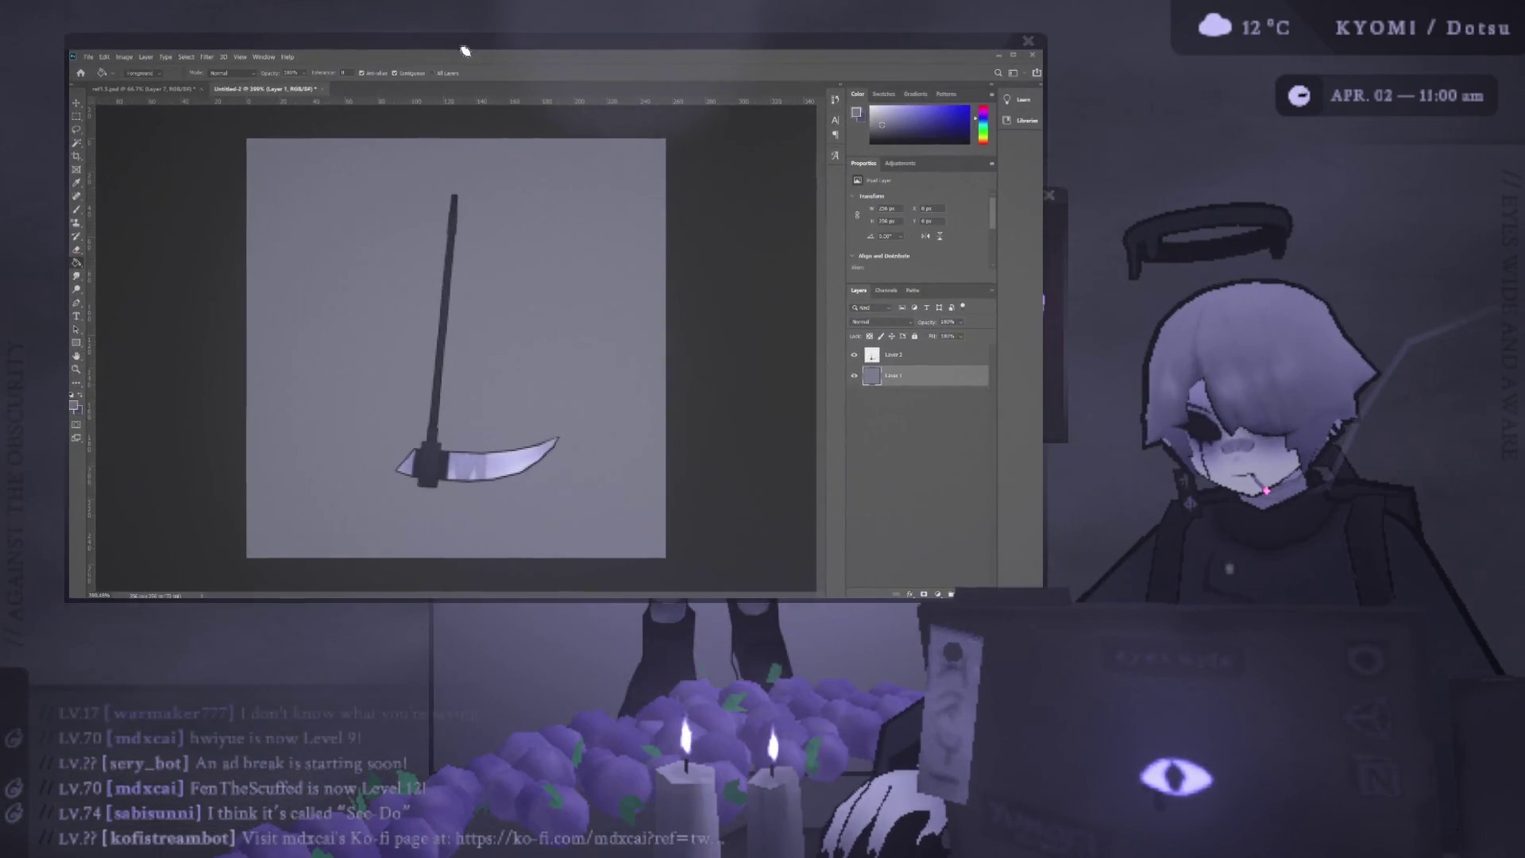
# Drag the Photoshop window by its title bar to bring it forward.
pyautogui.moveTo(464, 48); pyautogui.dragTo(474, 81)
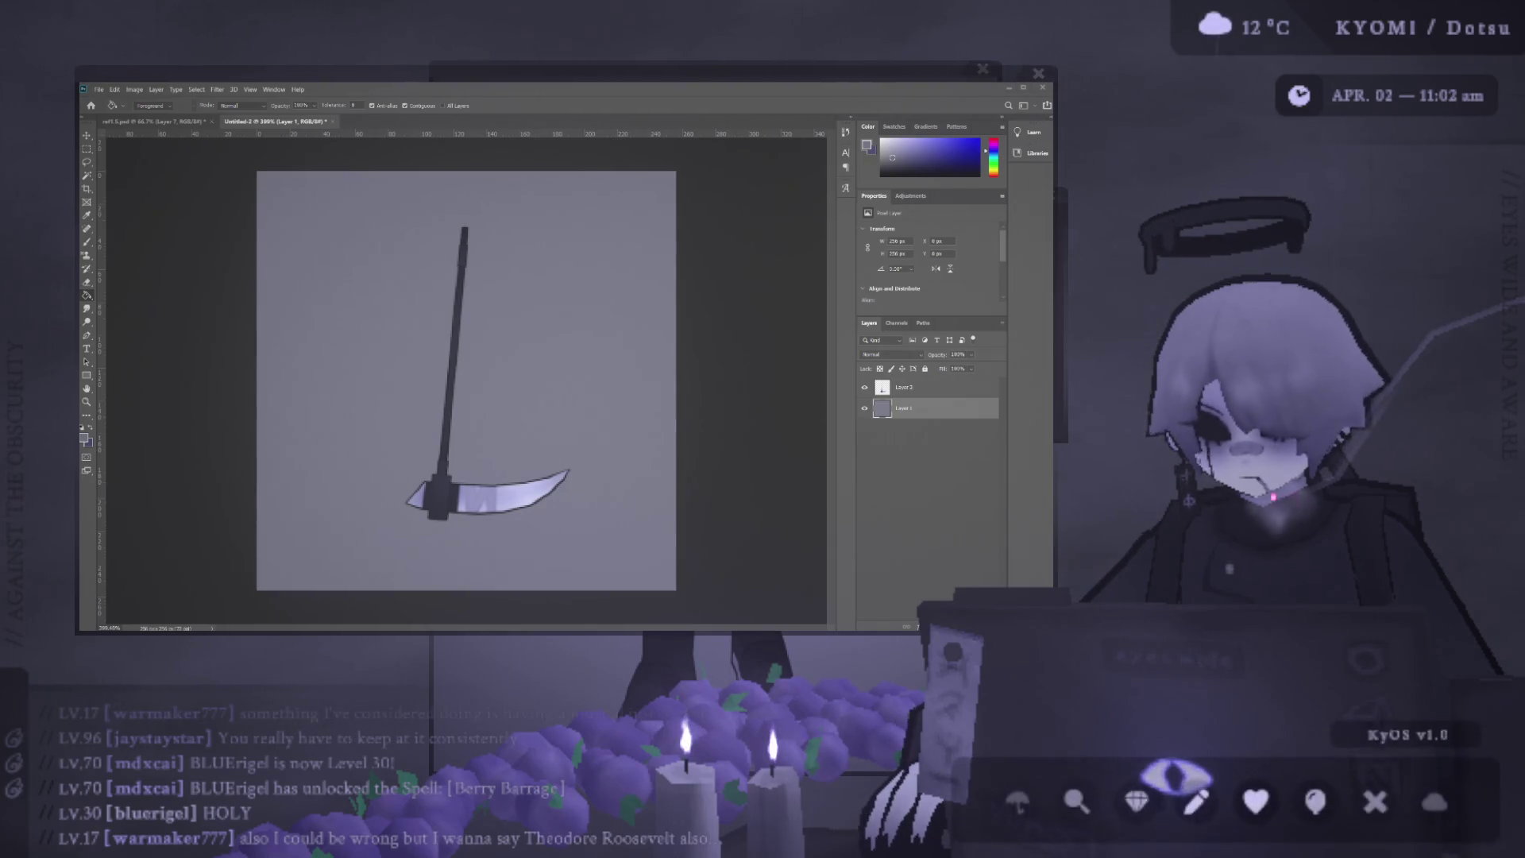
pyautogui.scroll(-3, 521, 357)
pyautogui.scroll(3, 521, 357)
pyautogui.scroll(-1, 521, 356)
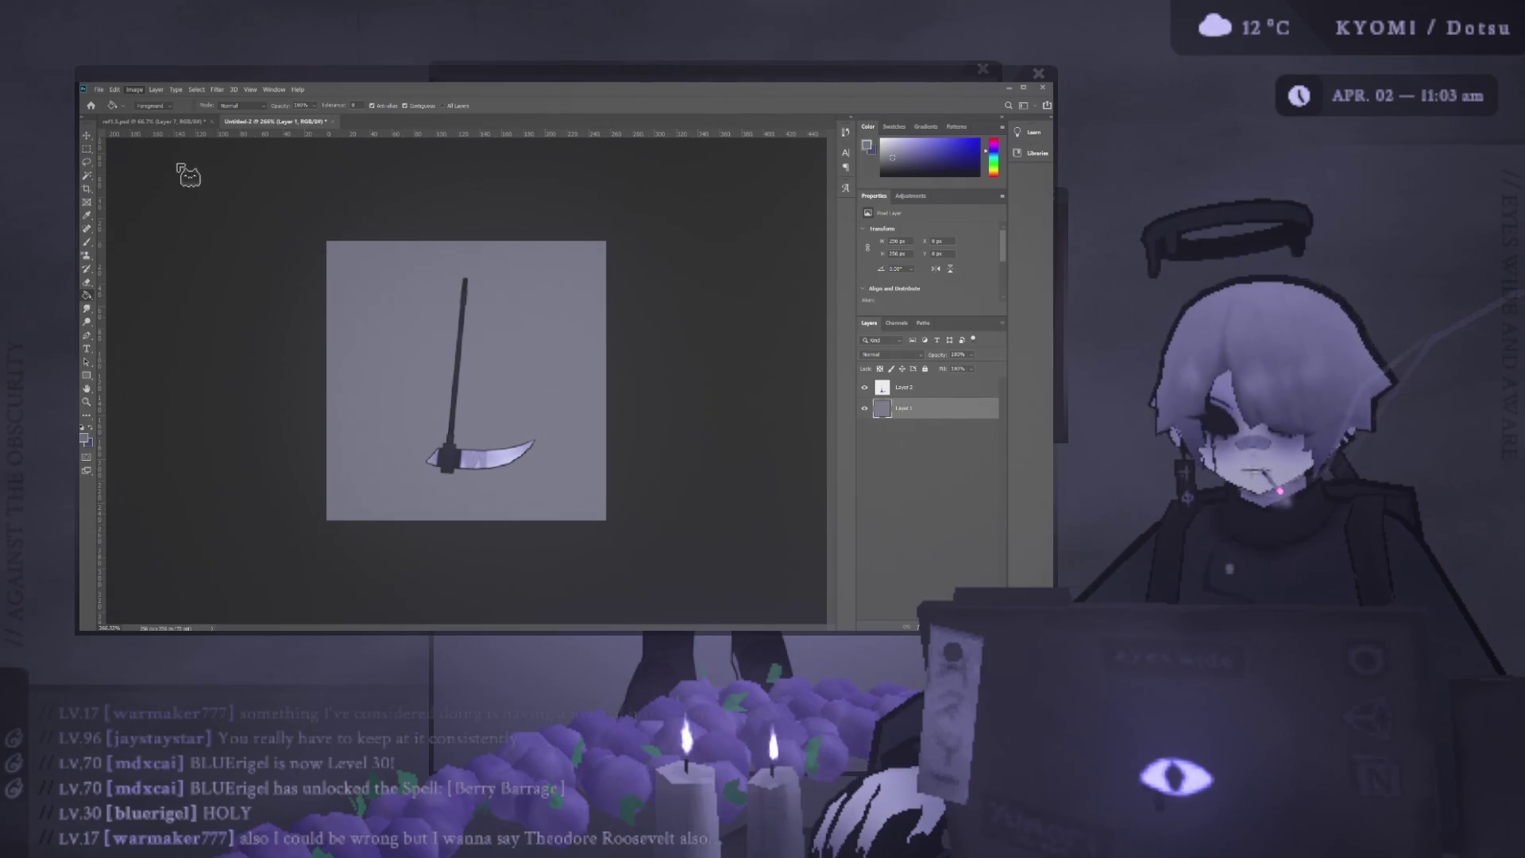
# Remove the scythe layer from the square canvas and switch to the ref1.5.psd character sheet.
pyautogui.press('space')
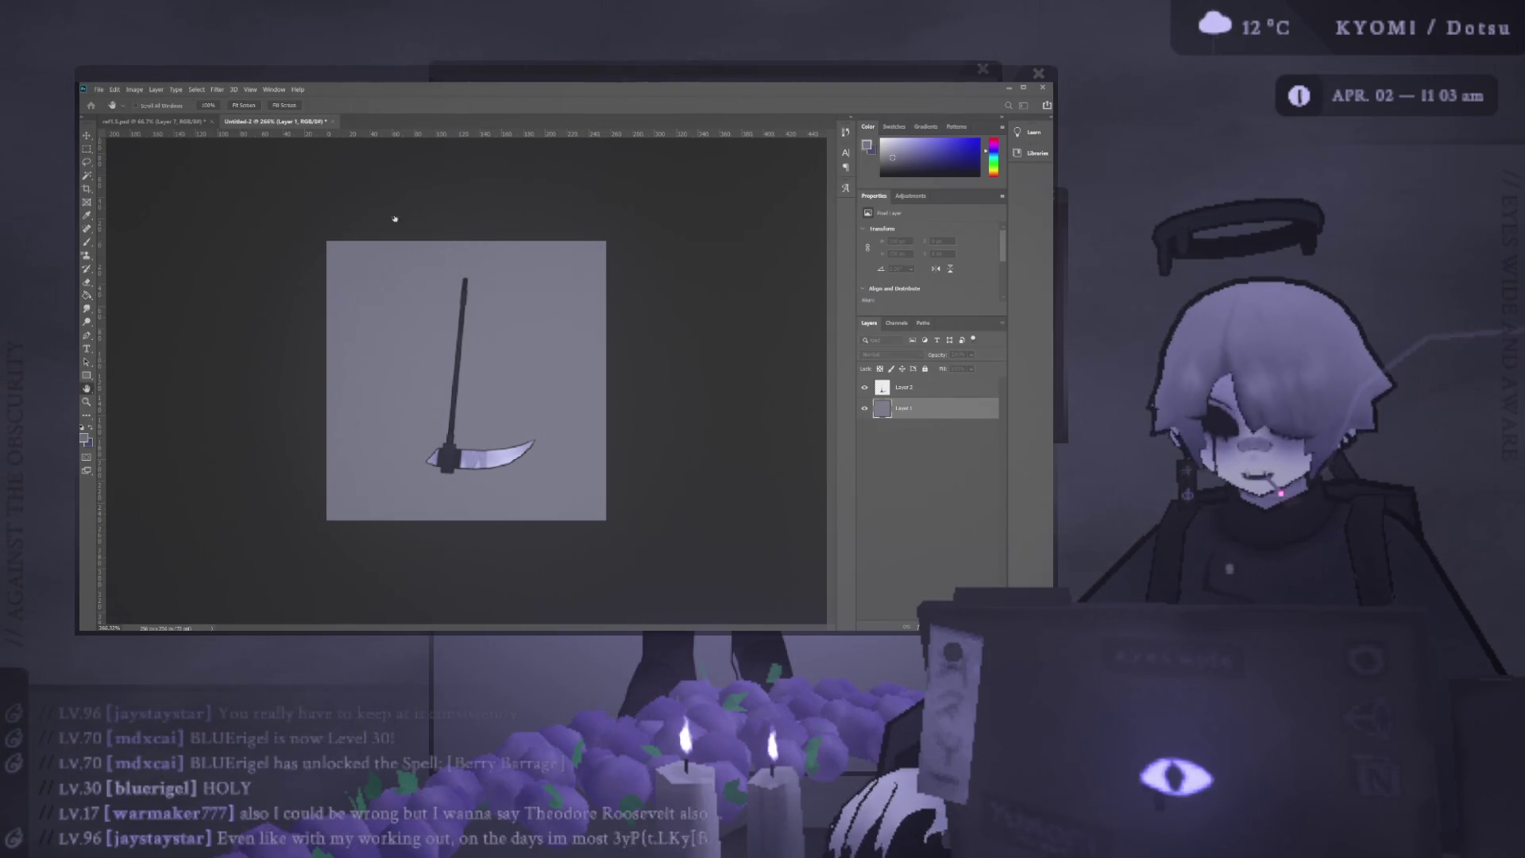
pyautogui.press('h')
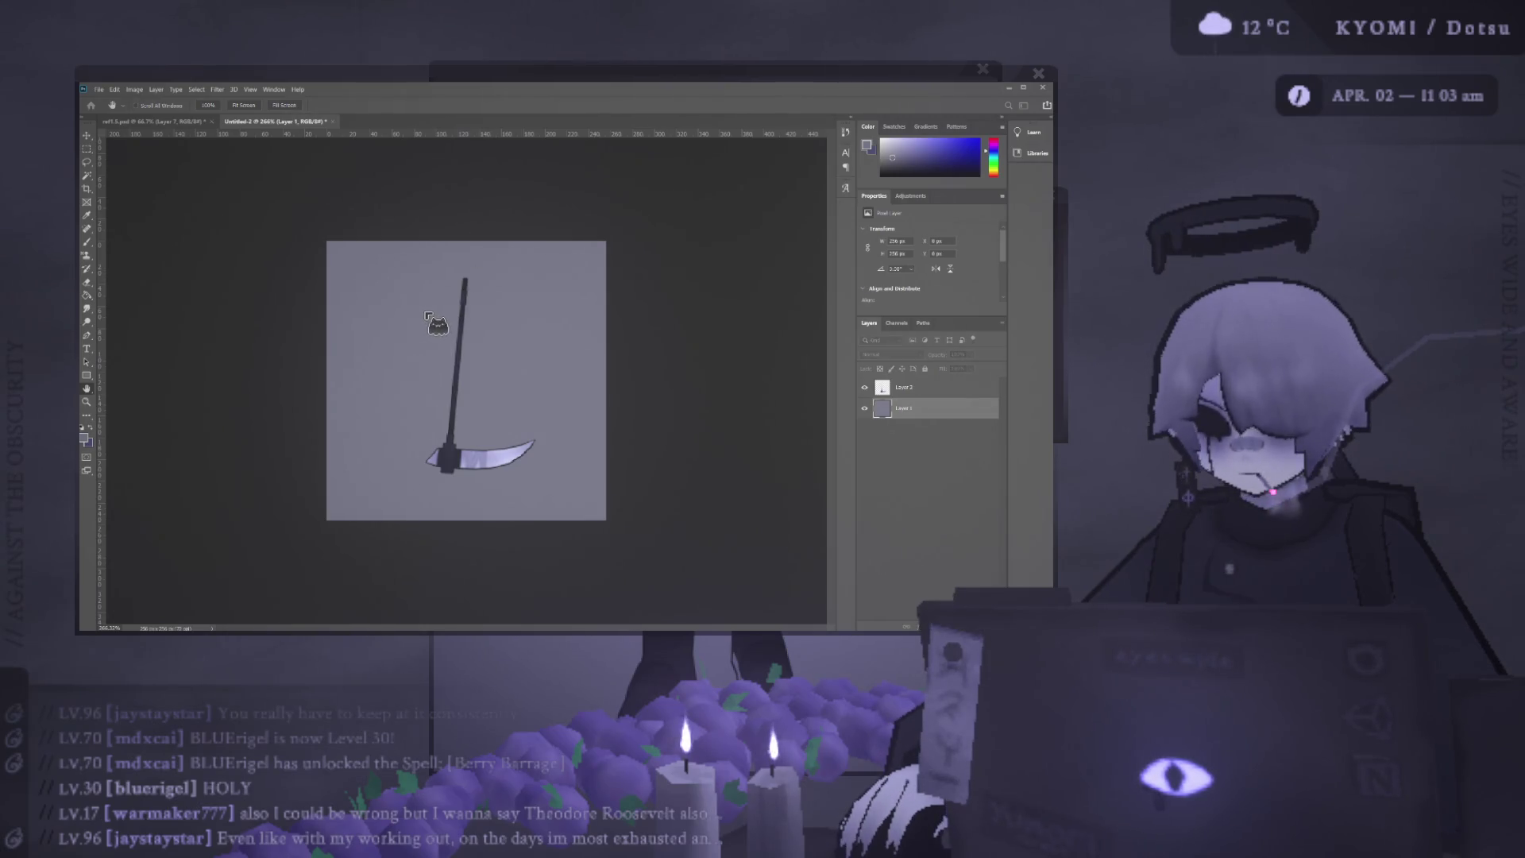
pyautogui.hotkey('ctrl', '+')
pyautogui.click(893, 387)
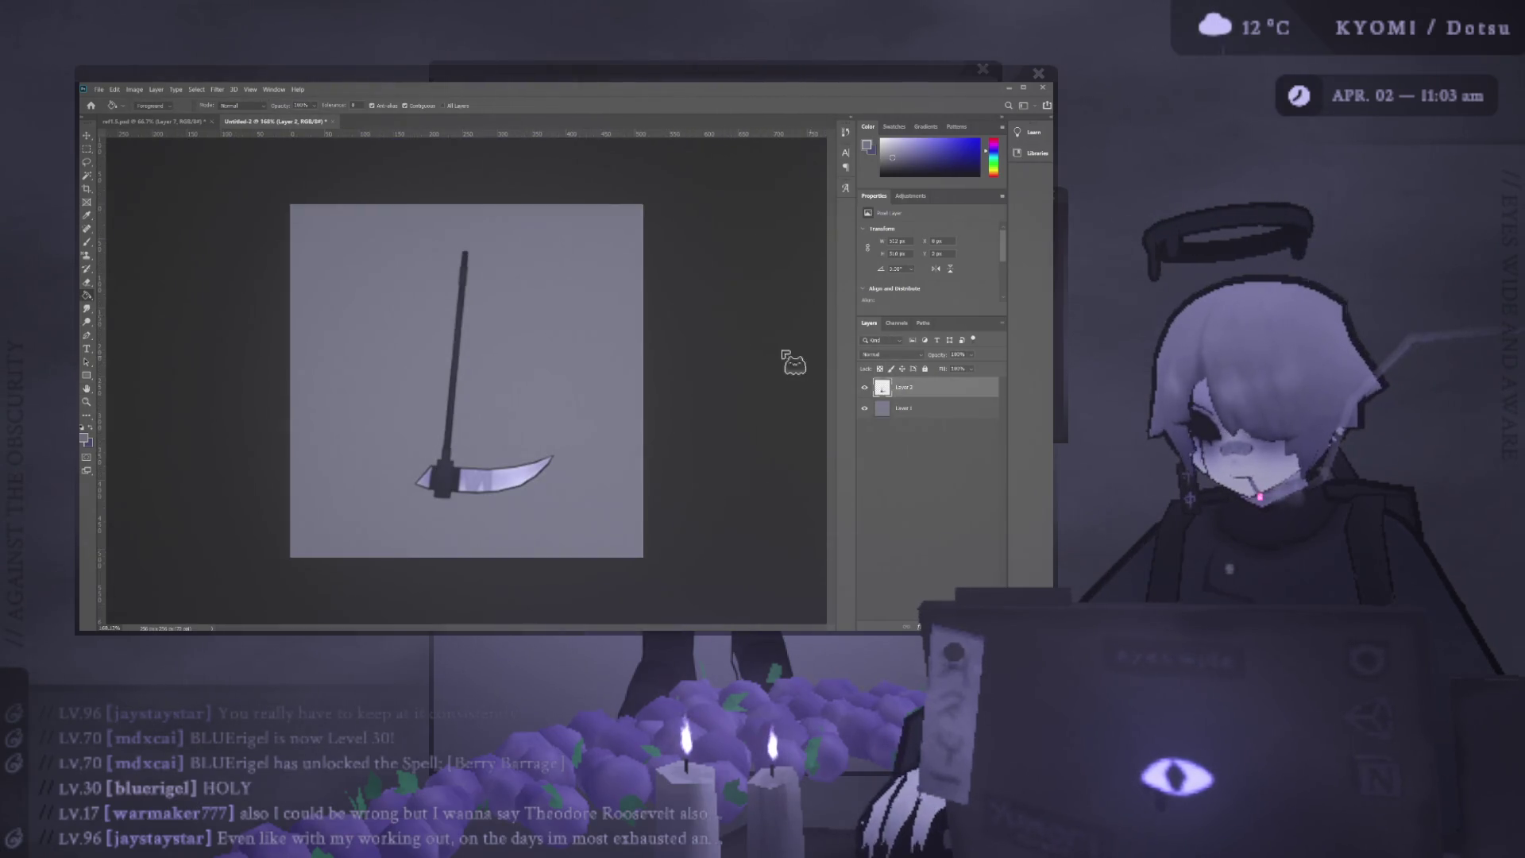
pyautogui.press('Delete')
pyautogui.hotkey('ctrl', '-')
pyautogui.hotkey('ctrl', '-')
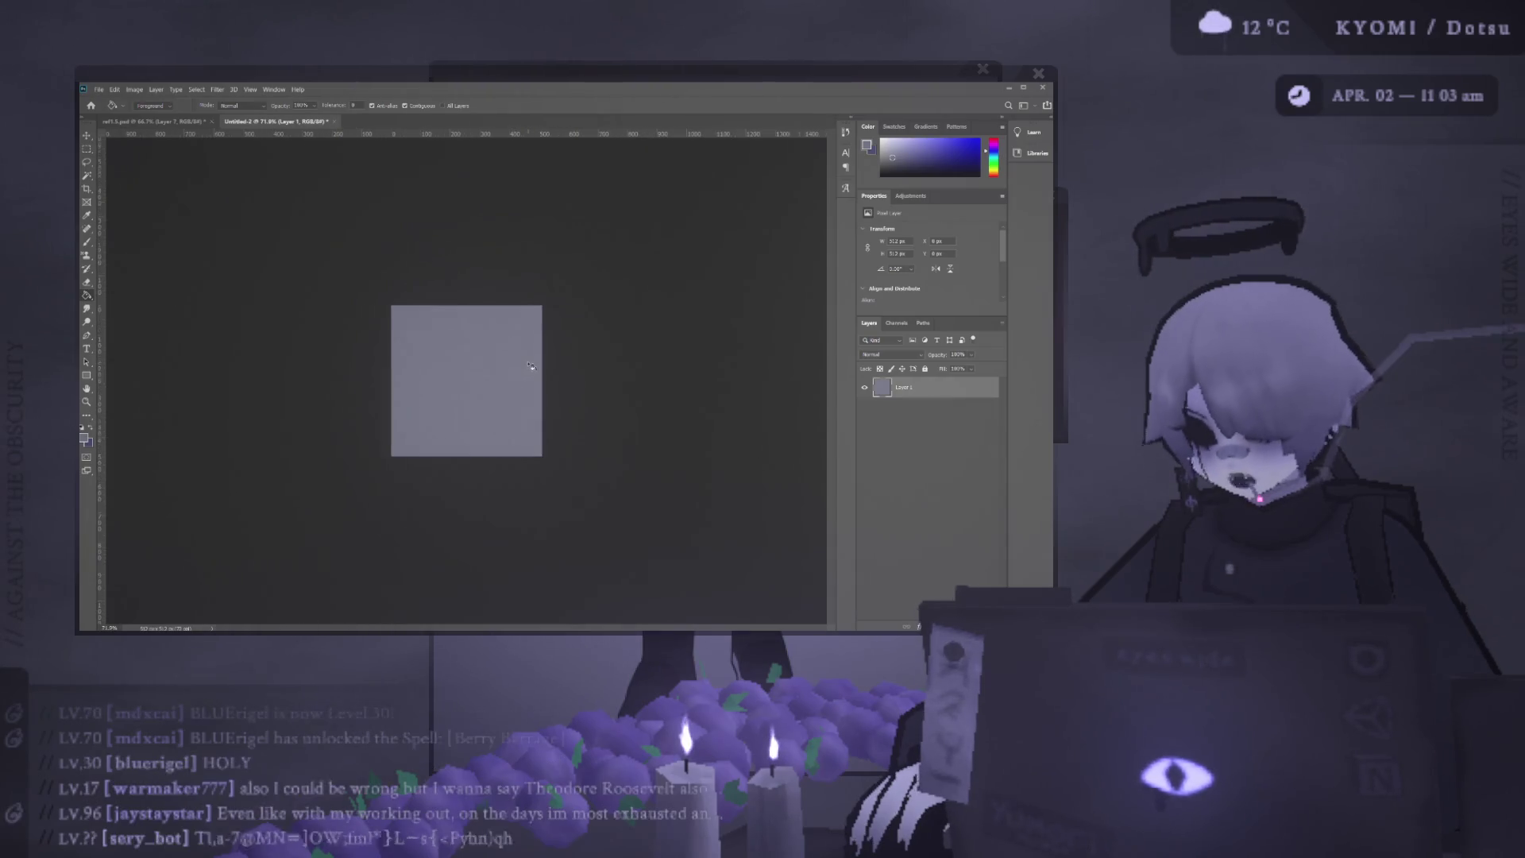
pyautogui.click(156, 121)
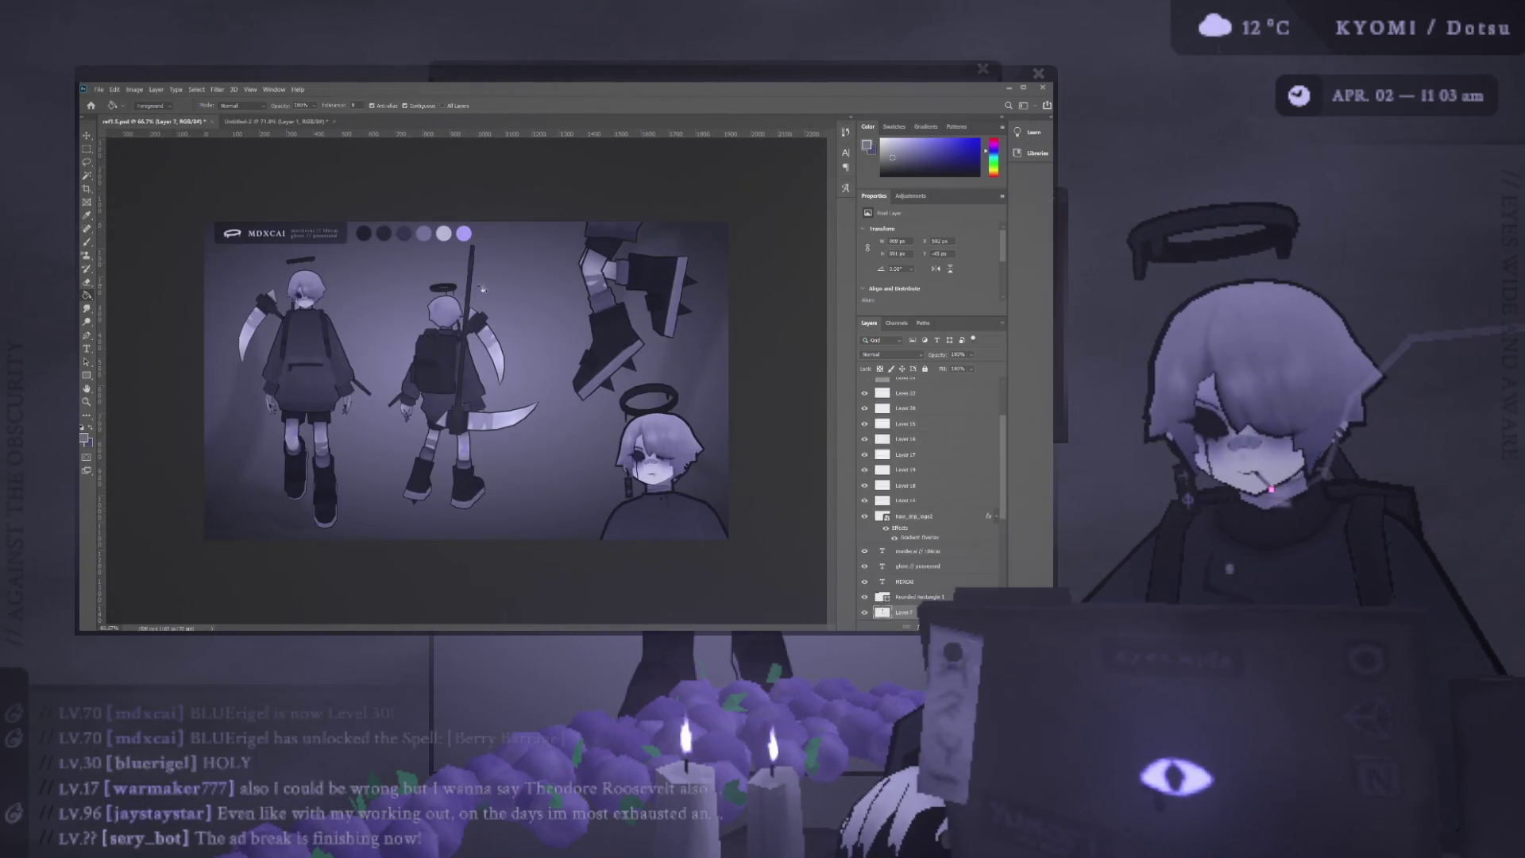
# Drag the scythe from the reference sheet onto the Untitled-2 canvas with the Move tool.
pyautogui.press('v')
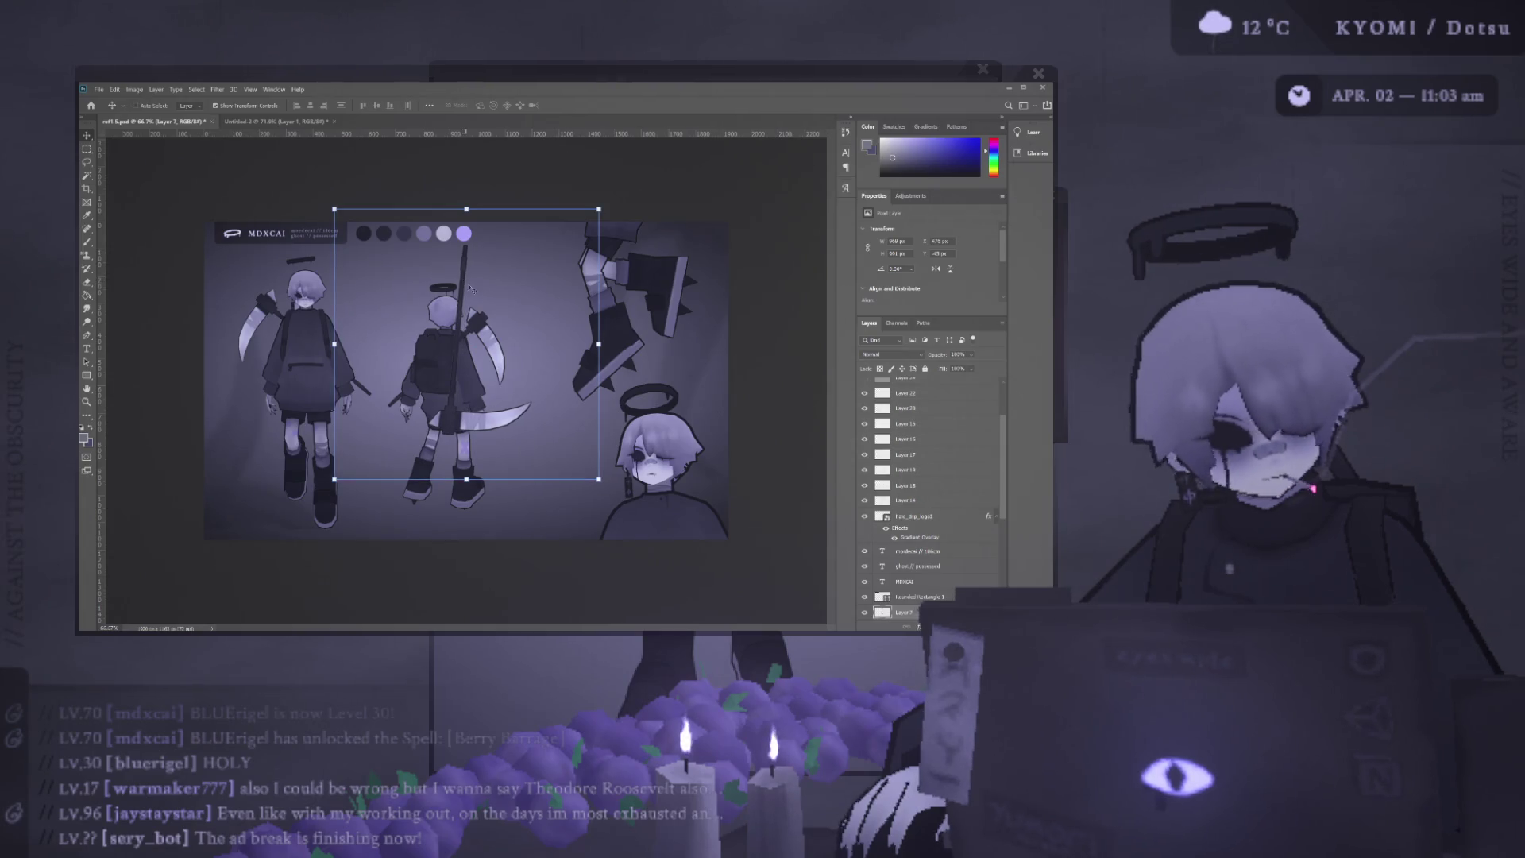
pyautogui.moveTo(284, 140); pyautogui.dragTo(583, 337)
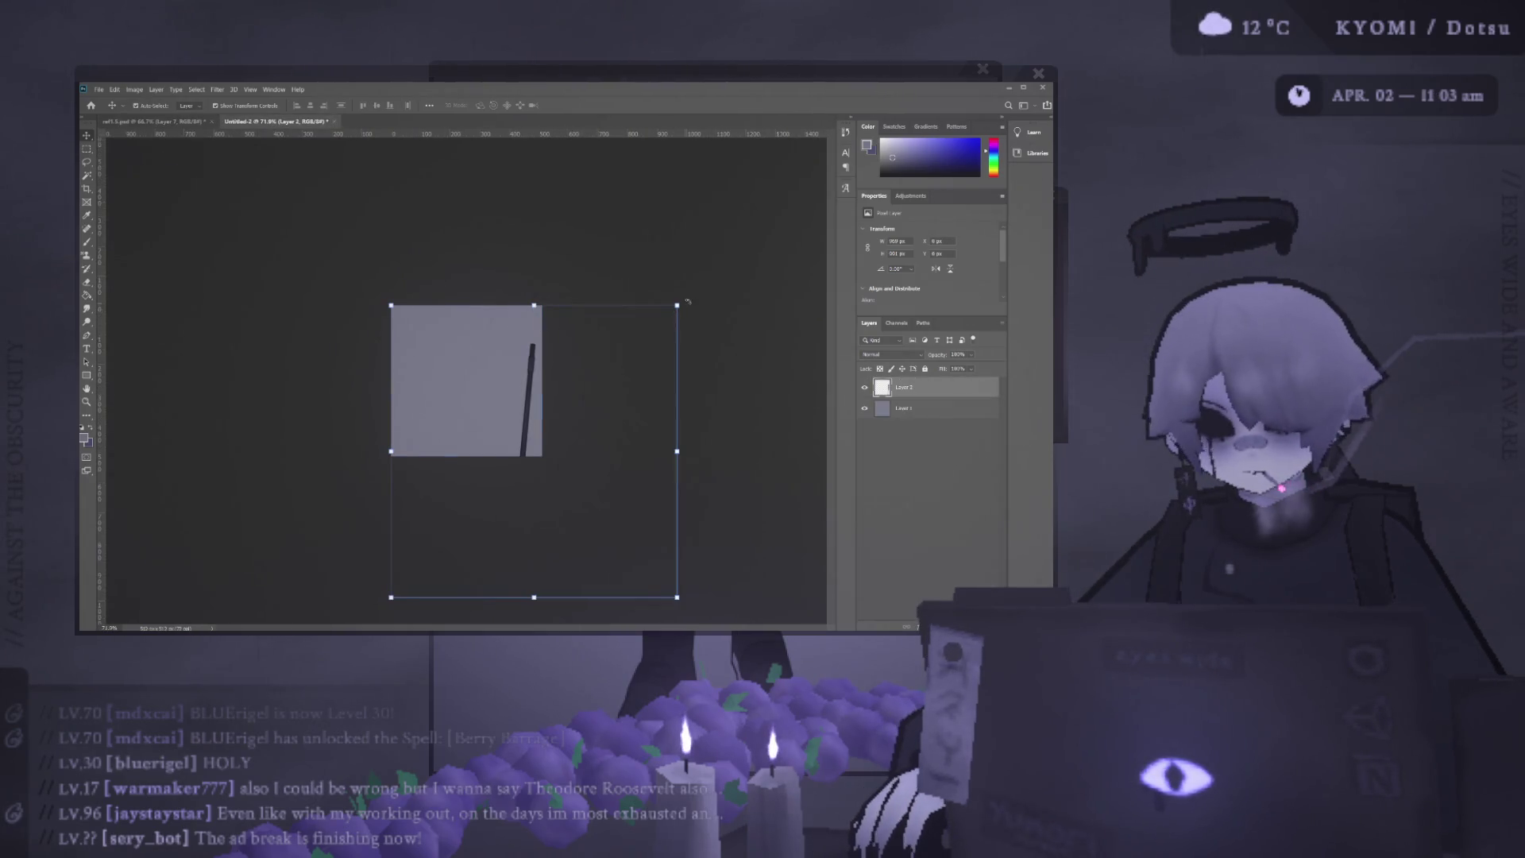
pyautogui.hotkey('ctrl', 'z')
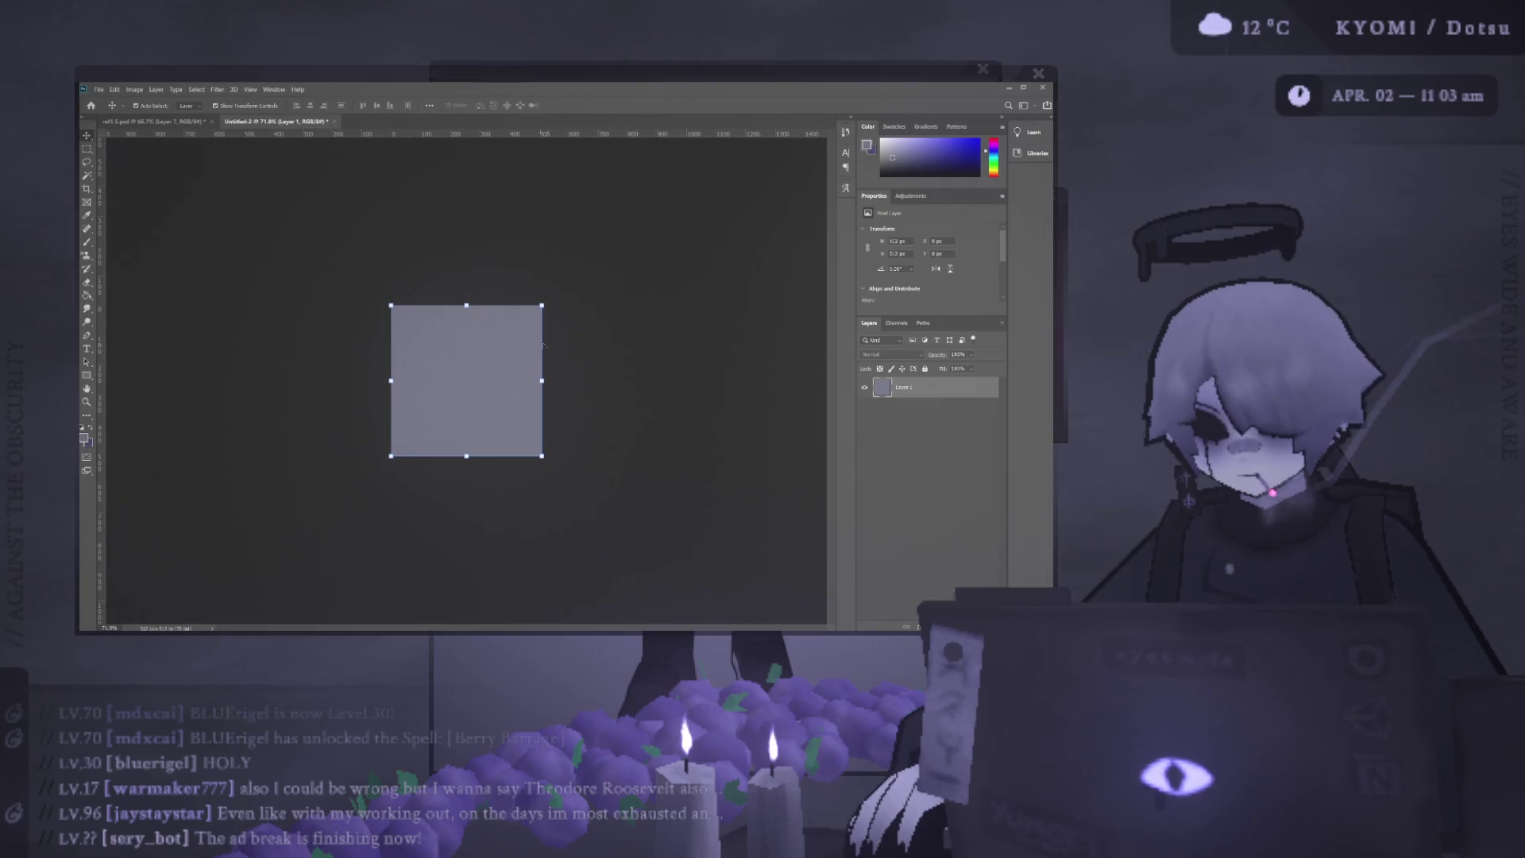
pyautogui.hotkey('ctrl', 'shift', 'z')
# Rotate the scythe about 45° counter-clockwise, shrink it to fit the square and commit.
pyautogui.moveTo(681, 299); pyautogui.dragTo(525, 240)
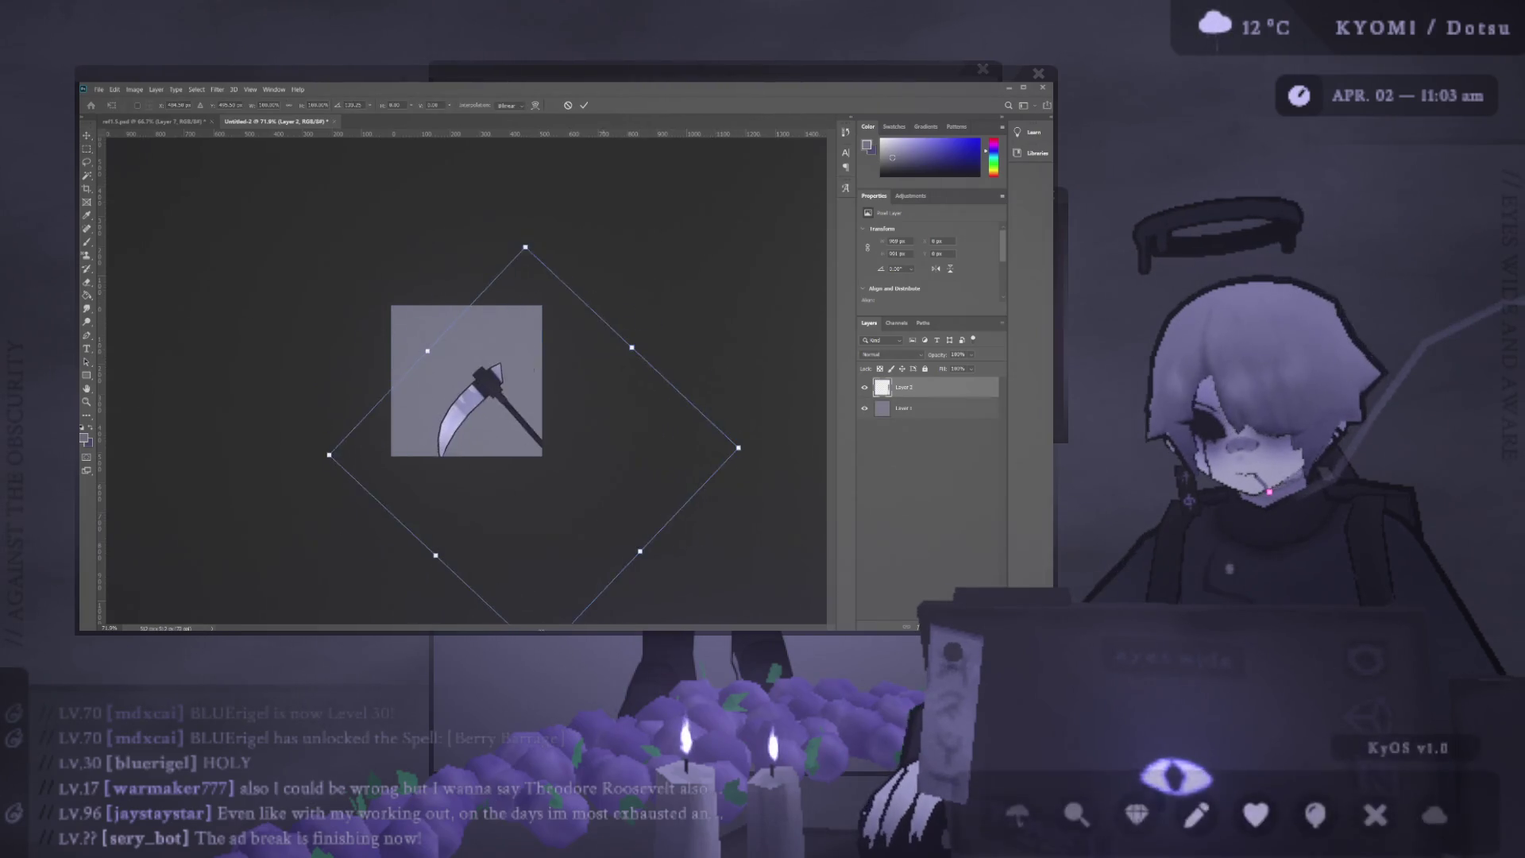
pyautogui.moveTo(417, 338); pyautogui.dragTo(378, 308)
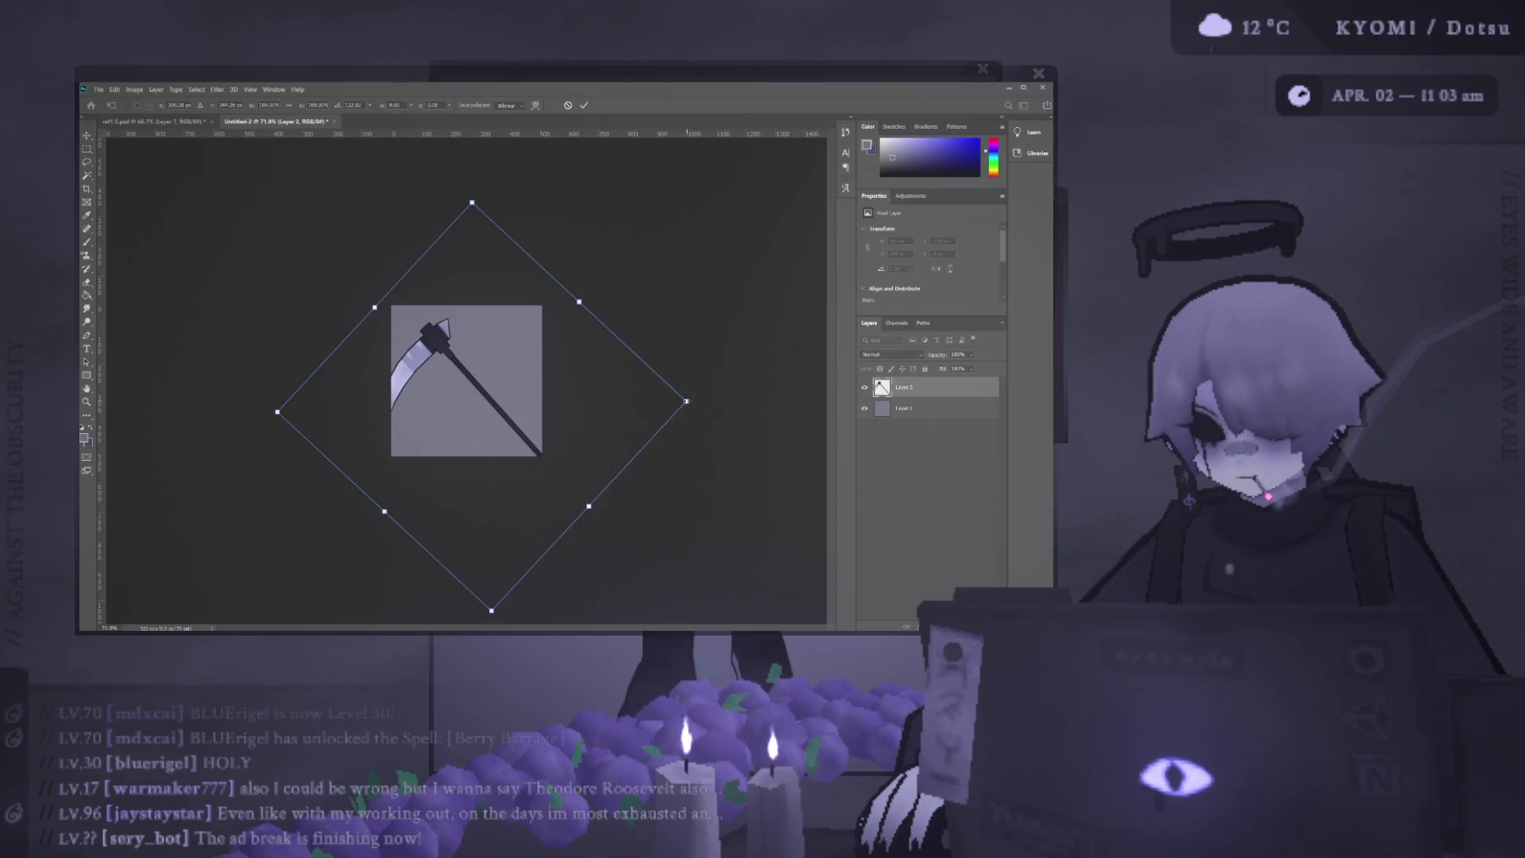
pyautogui.moveTo(588, 506); pyautogui.dragTo(525, 471)
pyautogui.moveTo(427, 418); pyautogui.dragTo(525, 351)
pyautogui.hotkey('ctrl', '+')
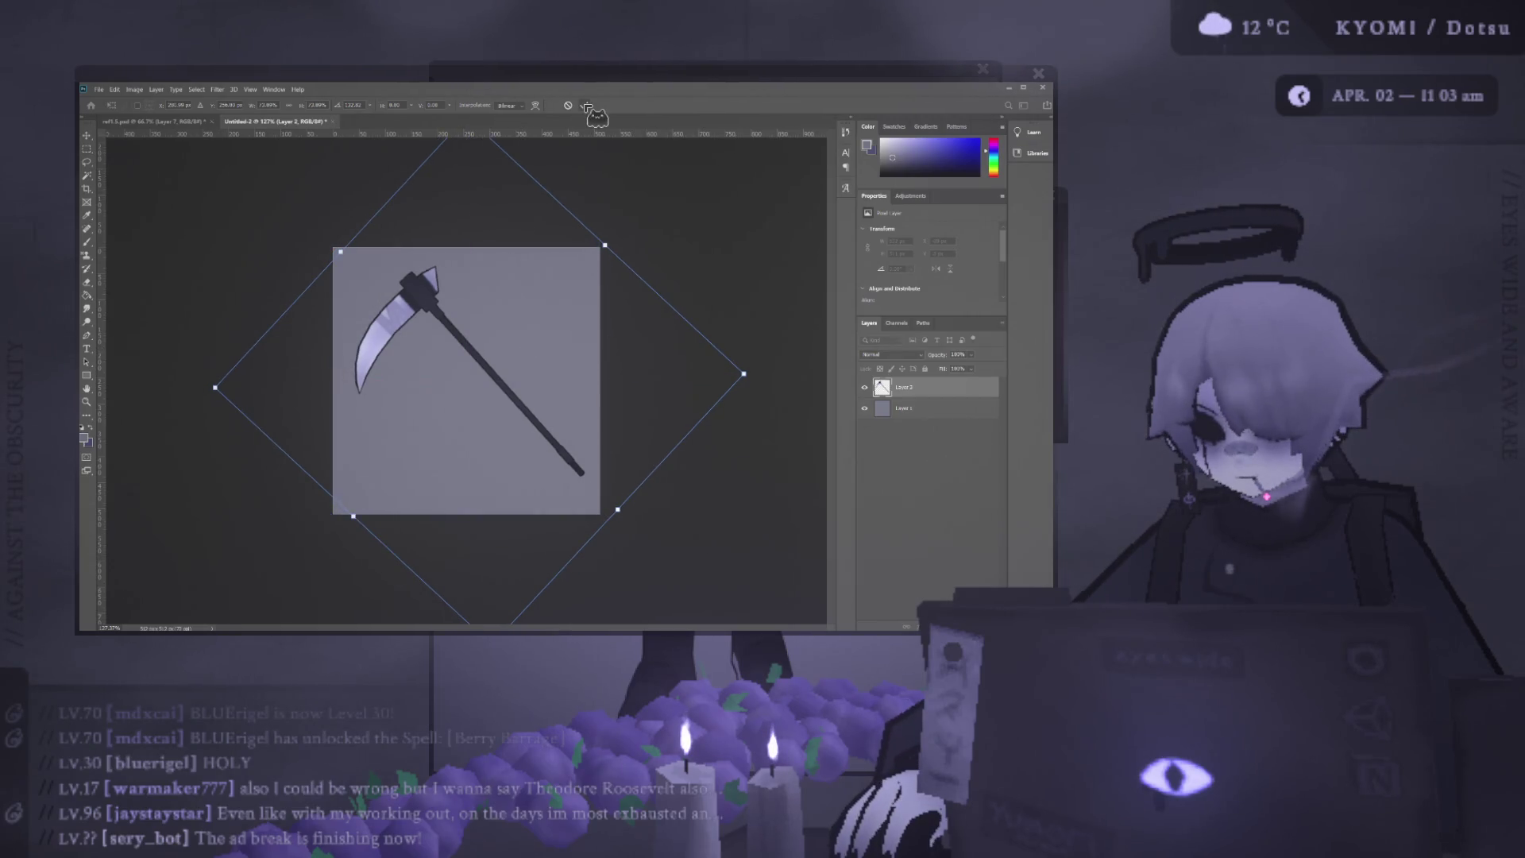
pyautogui.click(585, 106)
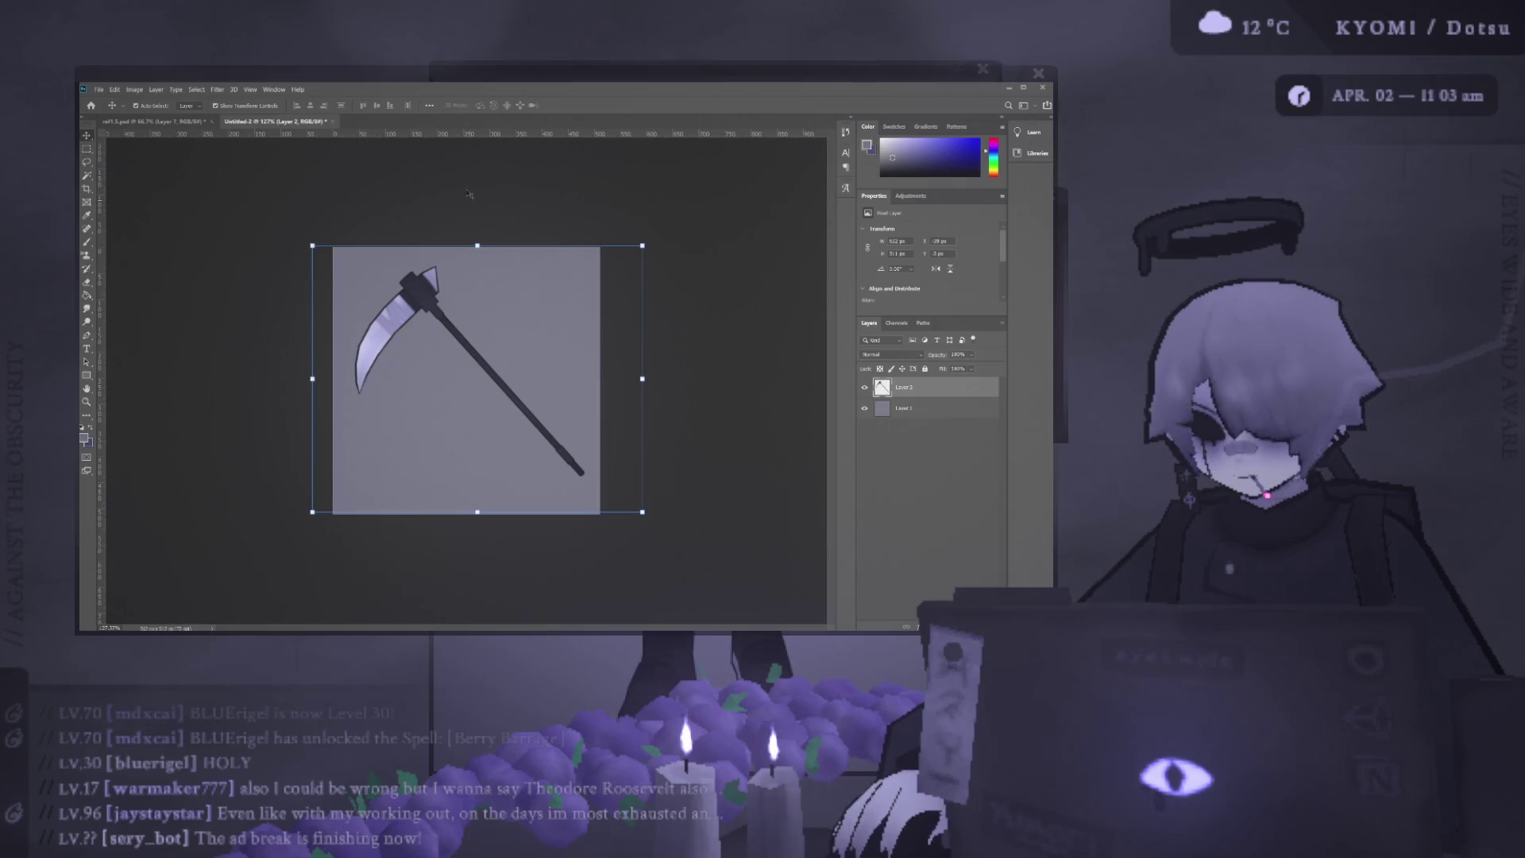
pyautogui.click(100, 148)
pyautogui.moveTo(427, 295); pyautogui.dragTo(415, 320)
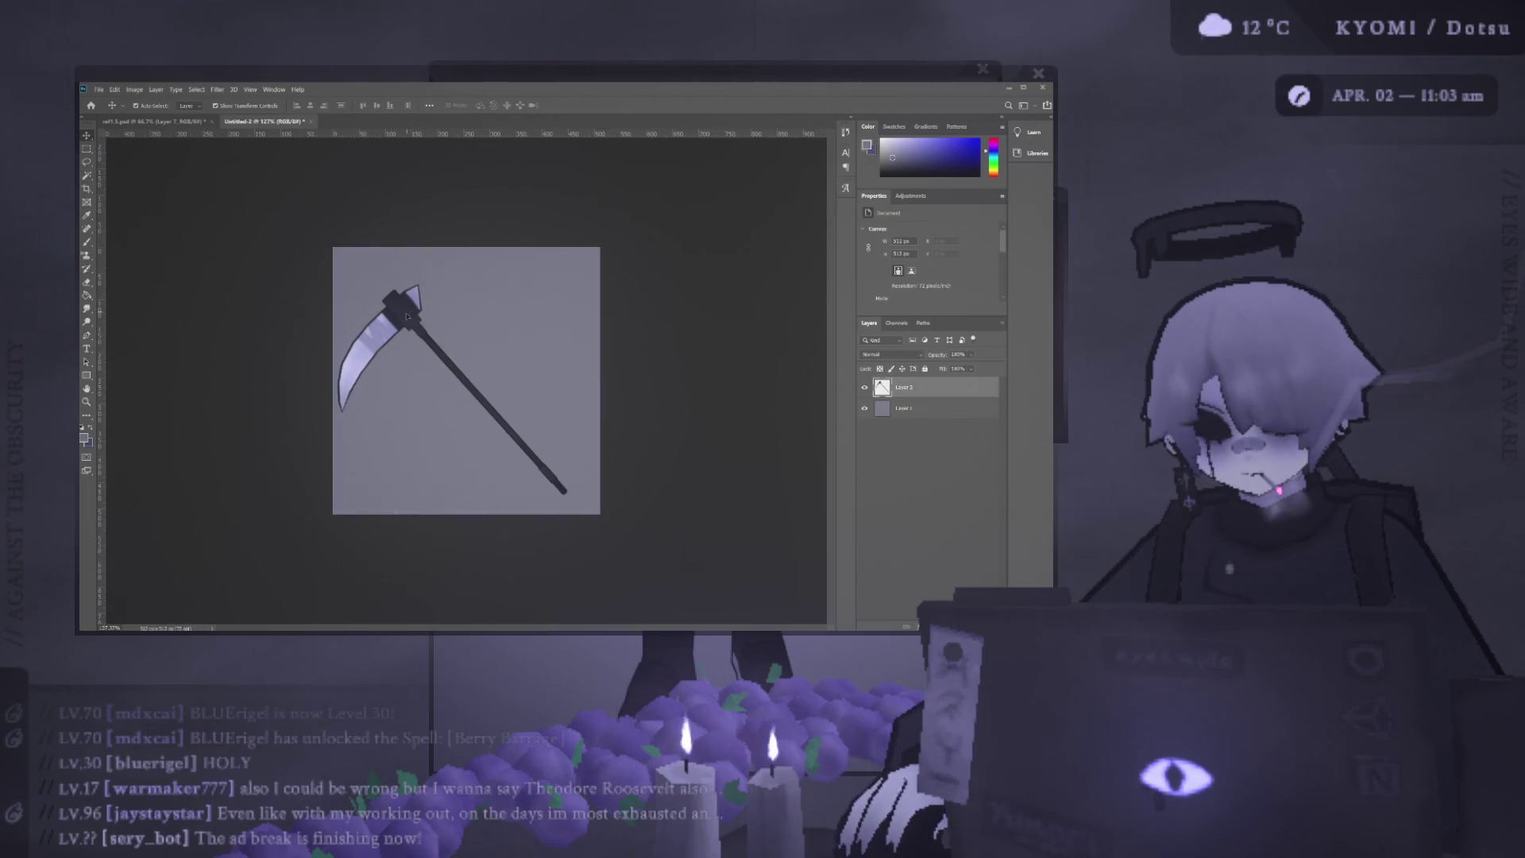
pyautogui.hotkey('ctrl', 't')
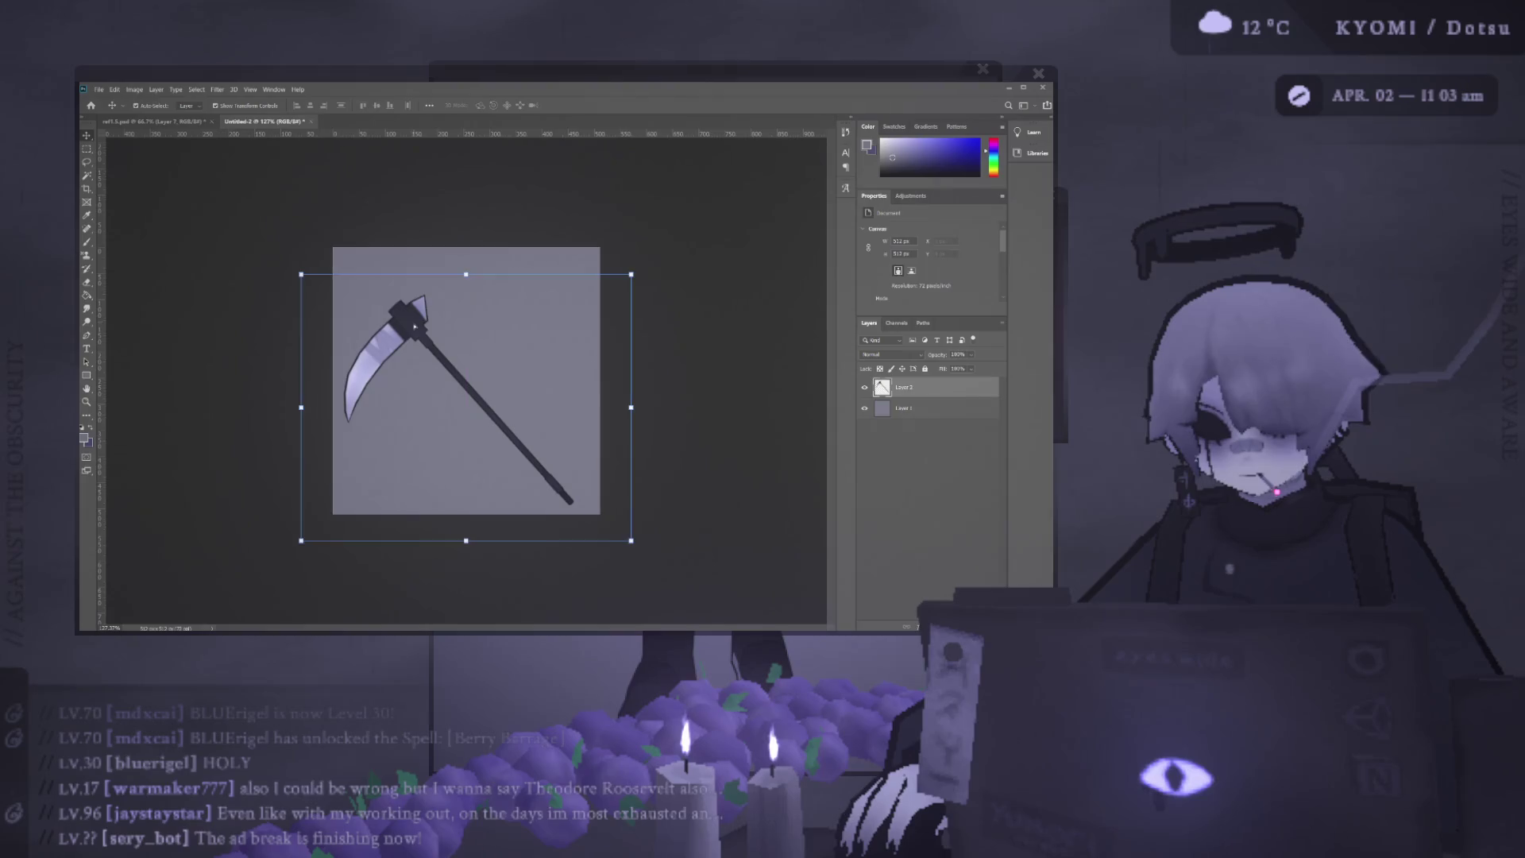
# Apply the transform, then shift the scythe toward the square's upper-left corner.
pyautogui.hotkey('ctrl', '-')
pyautogui.press('Return')
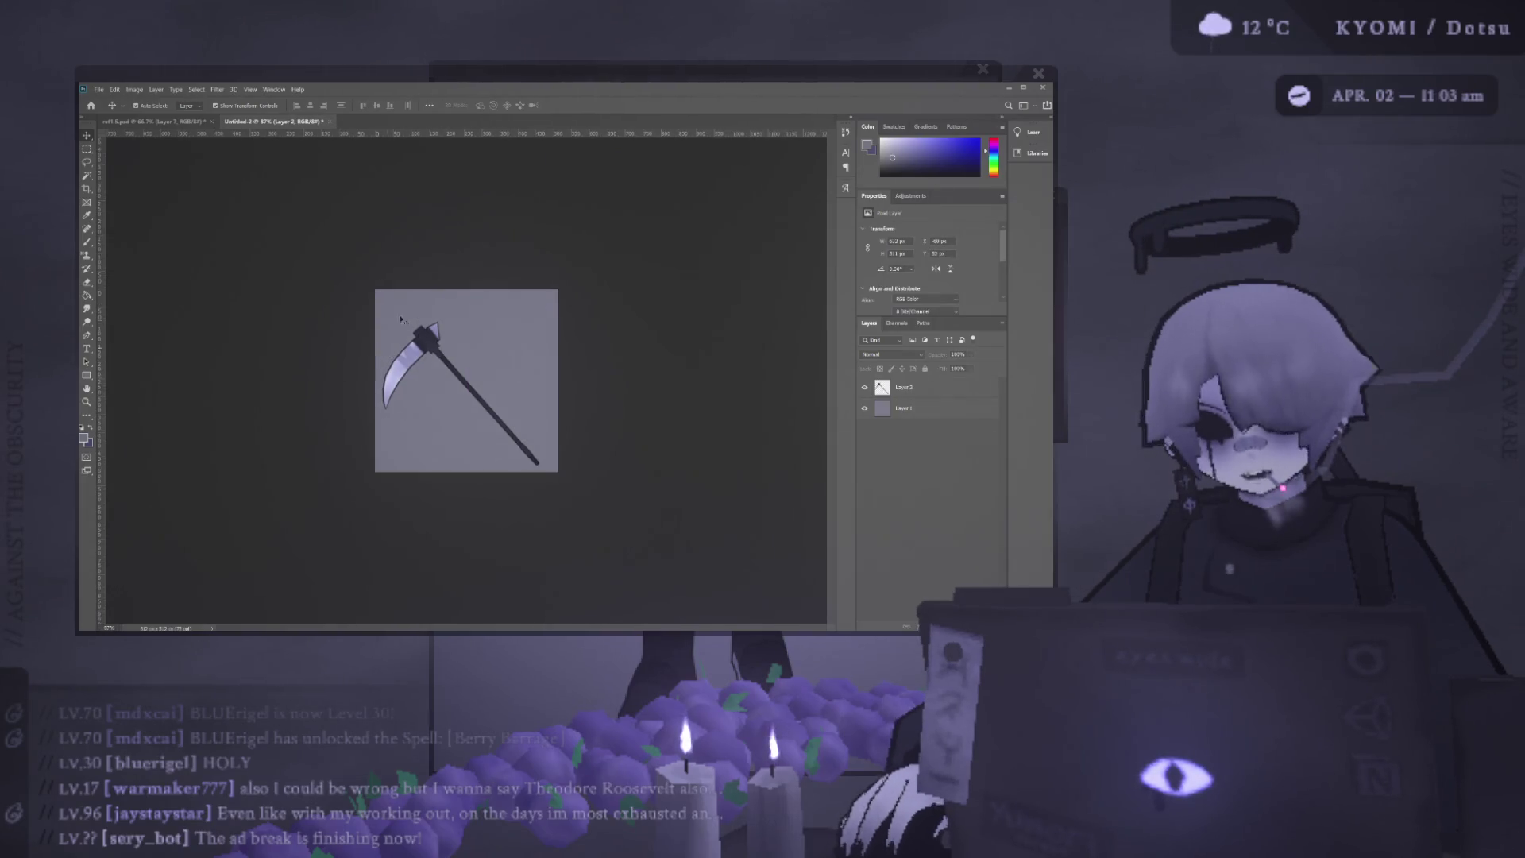
pyautogui.hotkey('ctrl', '+')
pyautogui.hotkey('ctrl', '+')
pyautogui.hotkey('ctrl', 't')
pyautogui.moveTo(398, 305)
pyautogui.mouseDown()
pyautogui.moveTo(318, 234)
pyautogui.moveTo(425, 313)
pyautogui.mouseUp()
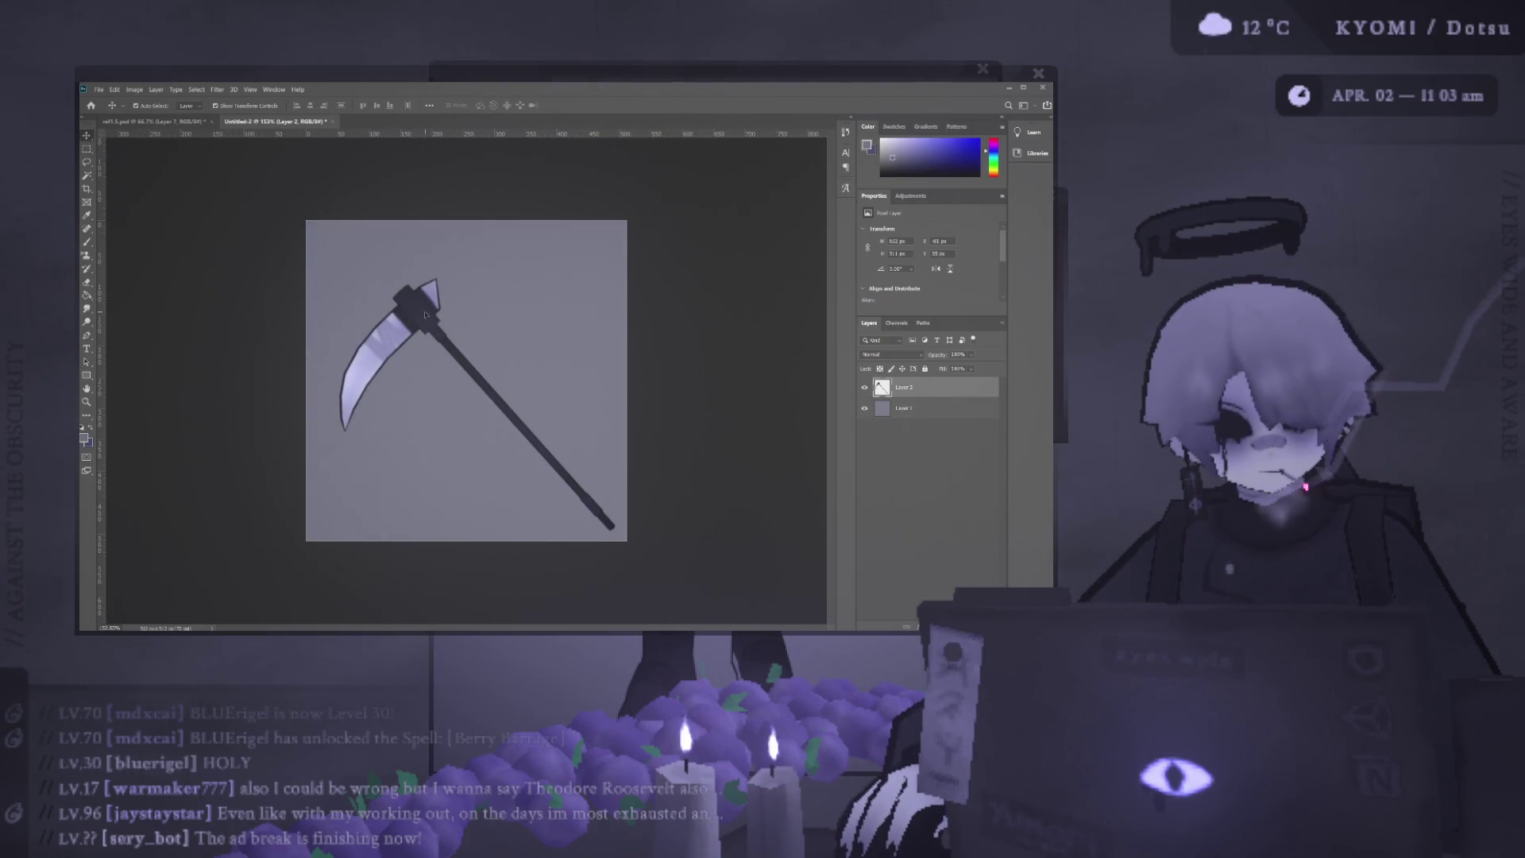
pyautogui.moveTo(425, 314); pyautogui.dragTo(427, 318)
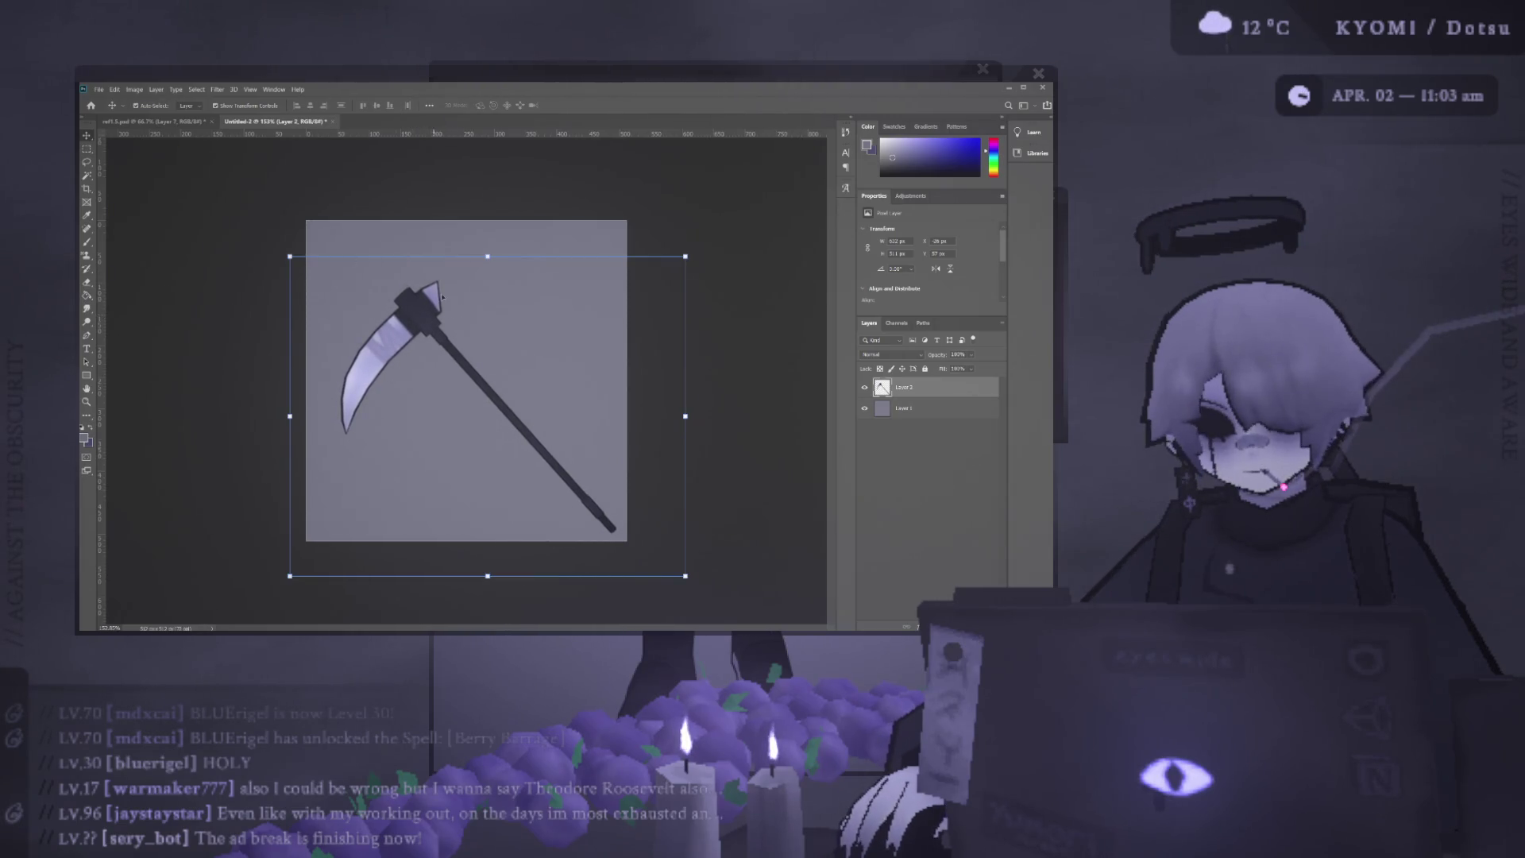
# Resize and tilt the scythe so it fits diagonally inside the square with margin, and commit.
pyautogui.hotkey('ctrl', '-')
pyautogui.hotkey('ctrl', '-')
pyautogui.hotkey('ctrl', 't')
pyautogui.moveTo(590, 399); pyautogui.dragTo(739, 402)
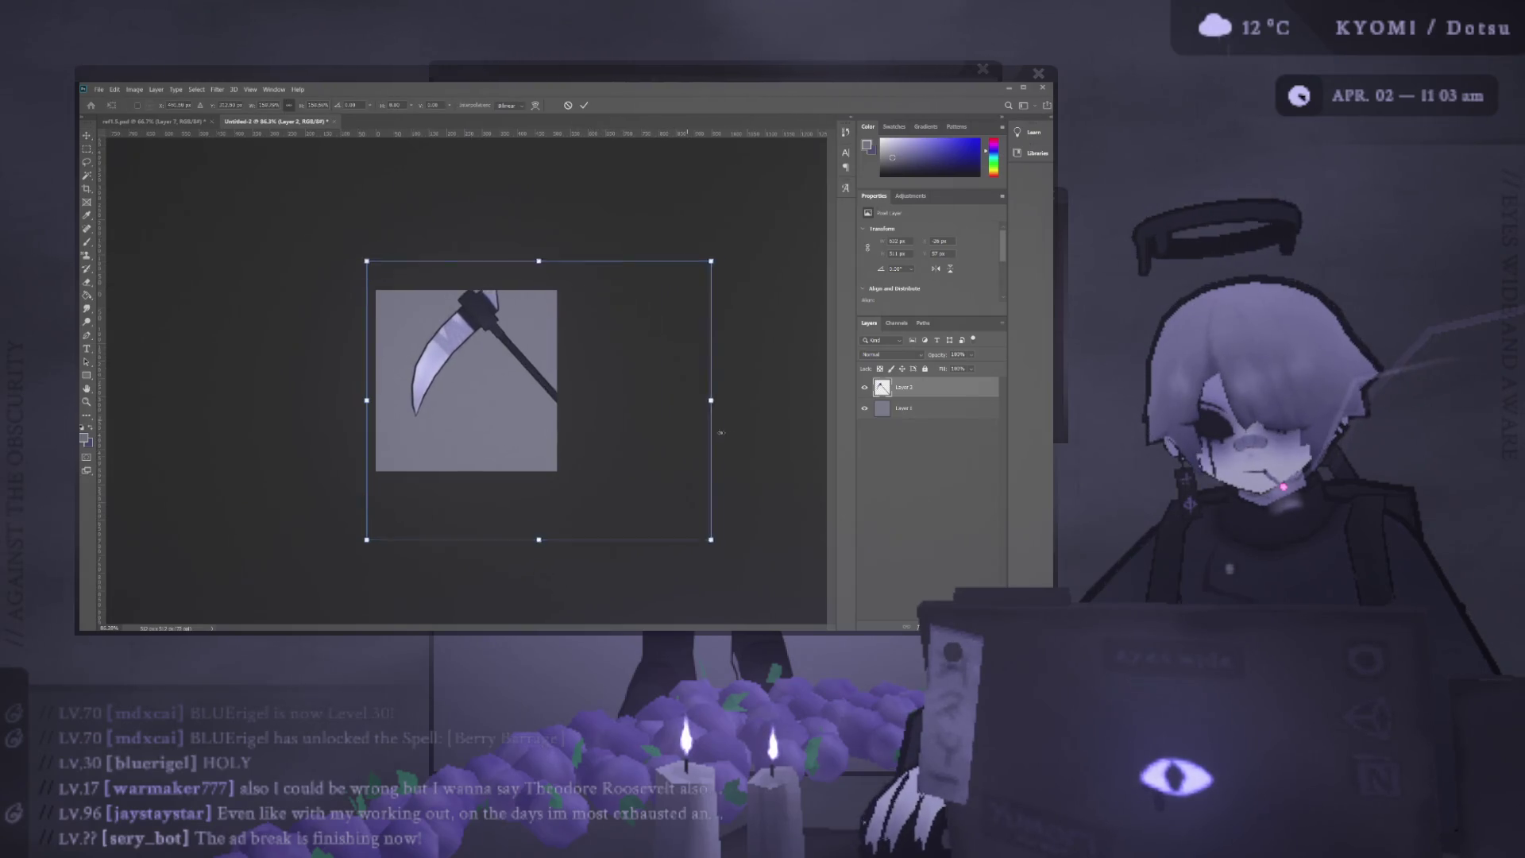
pyautogui.moveTo(468, 310); pyautogui.dragTo(329, 263)
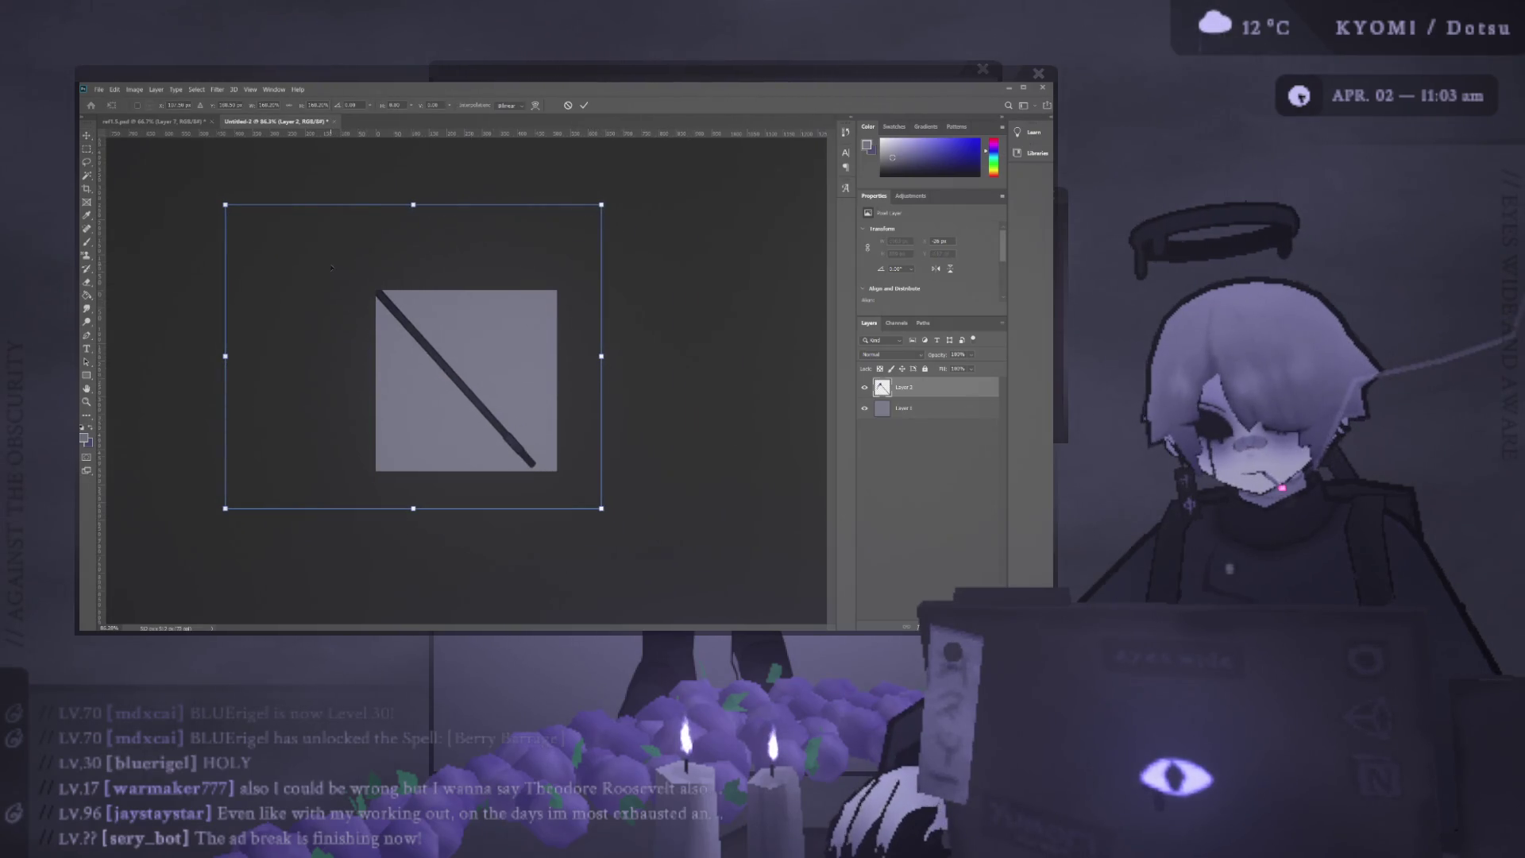
pyautogui.moveTo(607, 361); pyautogui.dragTo(641, 349)
pyautogui.moveTo(483, 349); pyautogui.dragTo(478, 361)
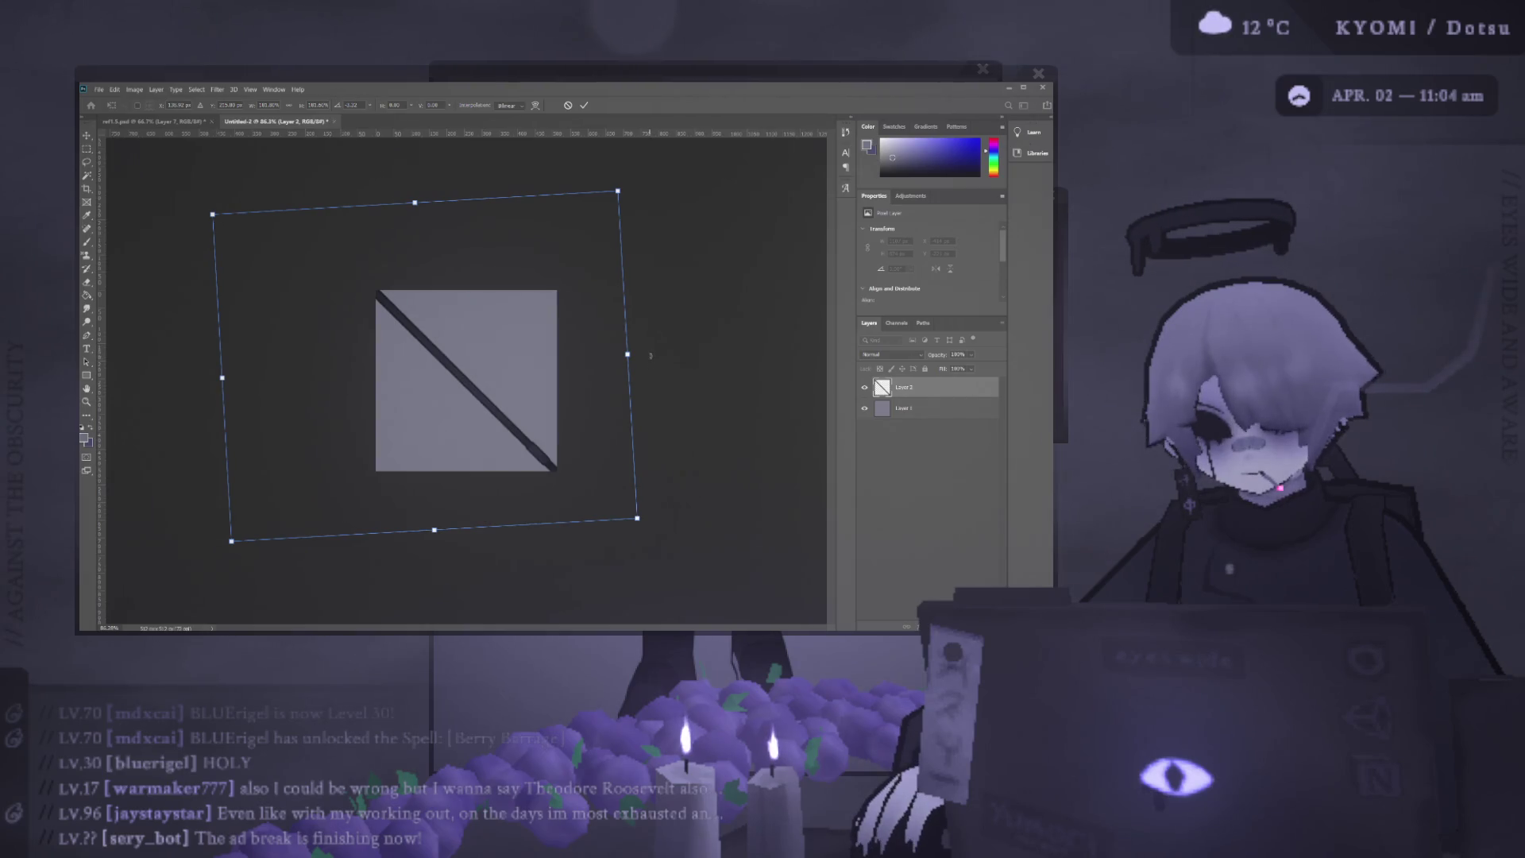
pyautogui.moveTo(657, 367); pyautogui.dragTo(657, 369)
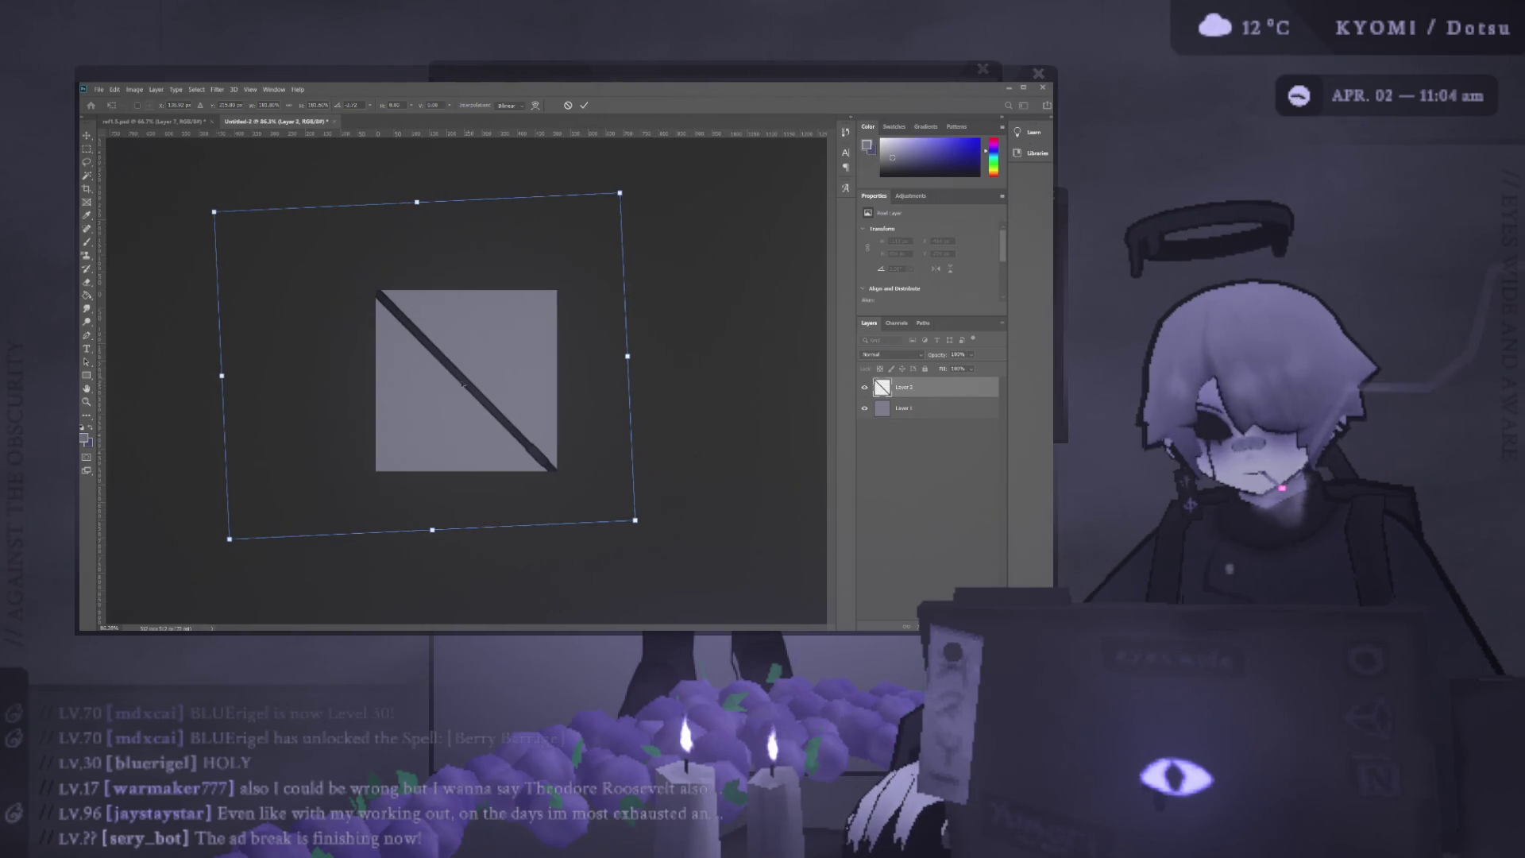
pyautogui.moveTo(628, 356)
pyautogui.mouseDown()
pyautogui.moveTo(405, 357)
pyautogui.moveTo(472, 393)
pyautogui.mouseUp()
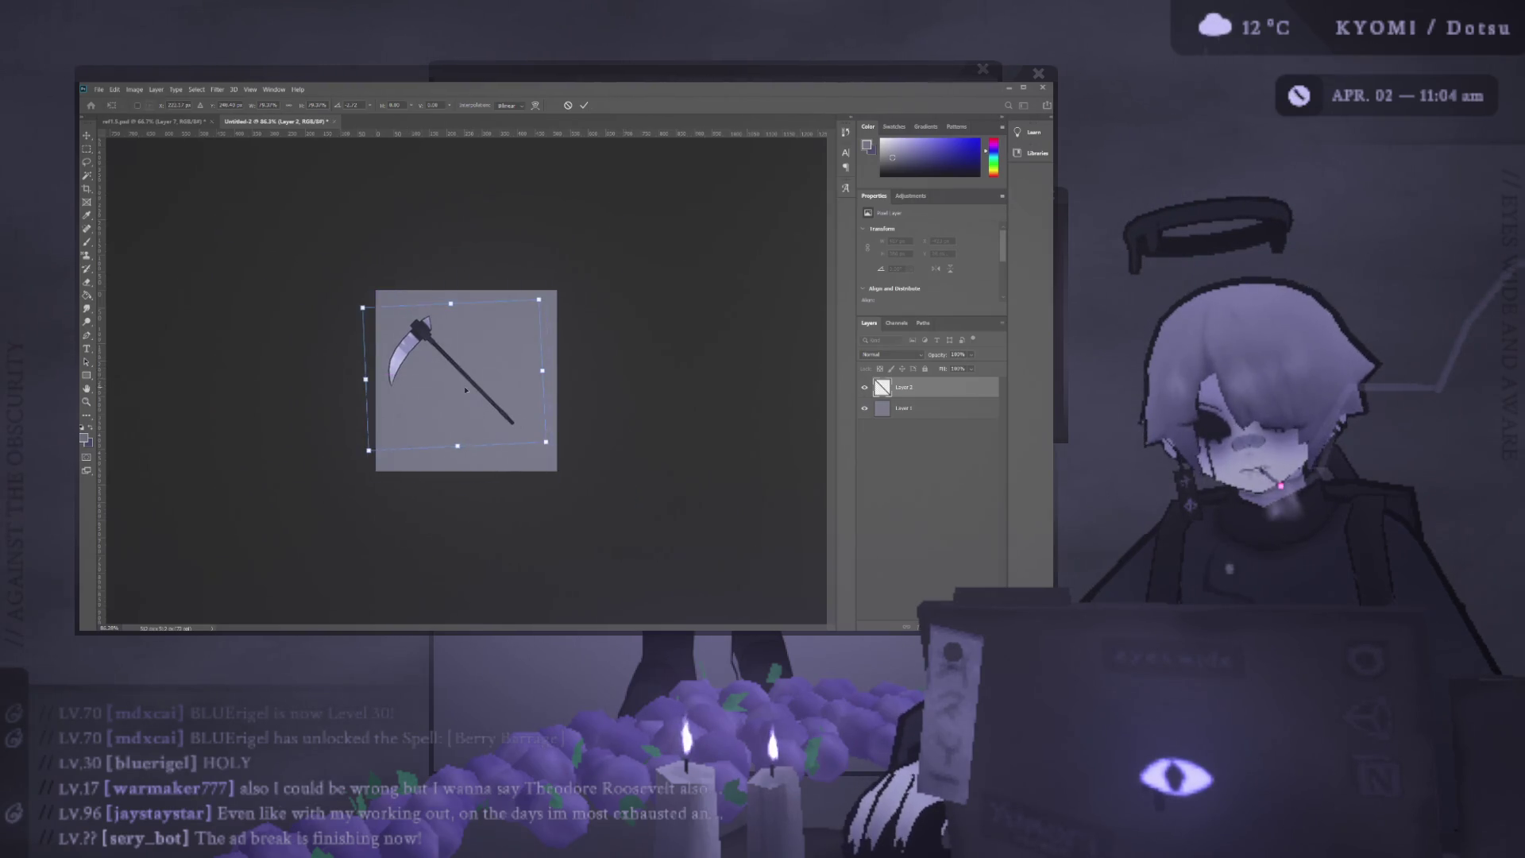
pyautogui.moveTo(552, 448); pyautogui.dragTo(589, 472)
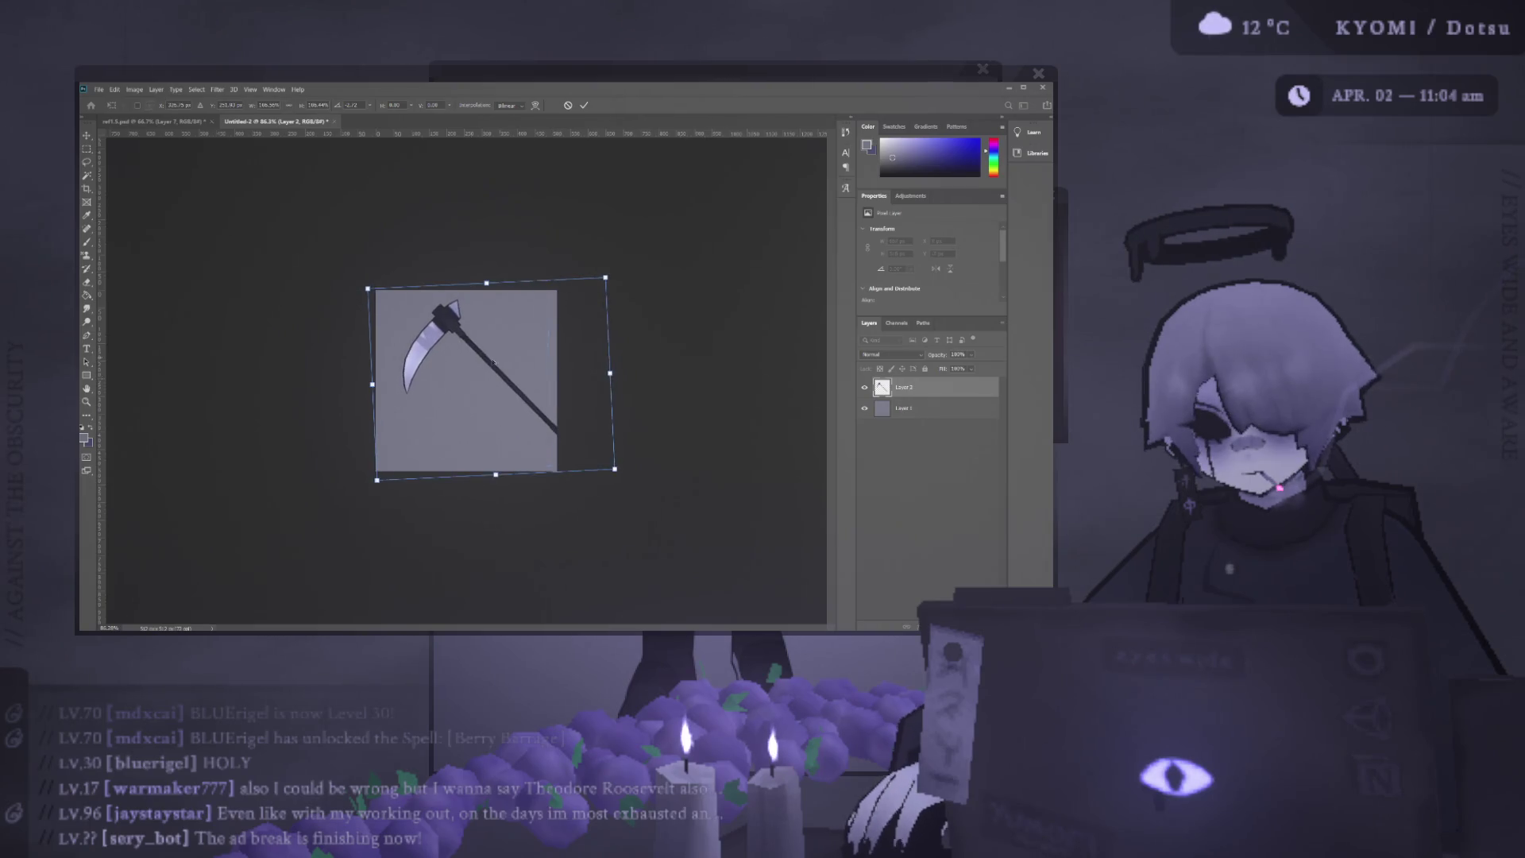
pyautogui.moveTo(479, 364); pyautogui.dragTo(514, 397)
pyautogui.click(585, 107)
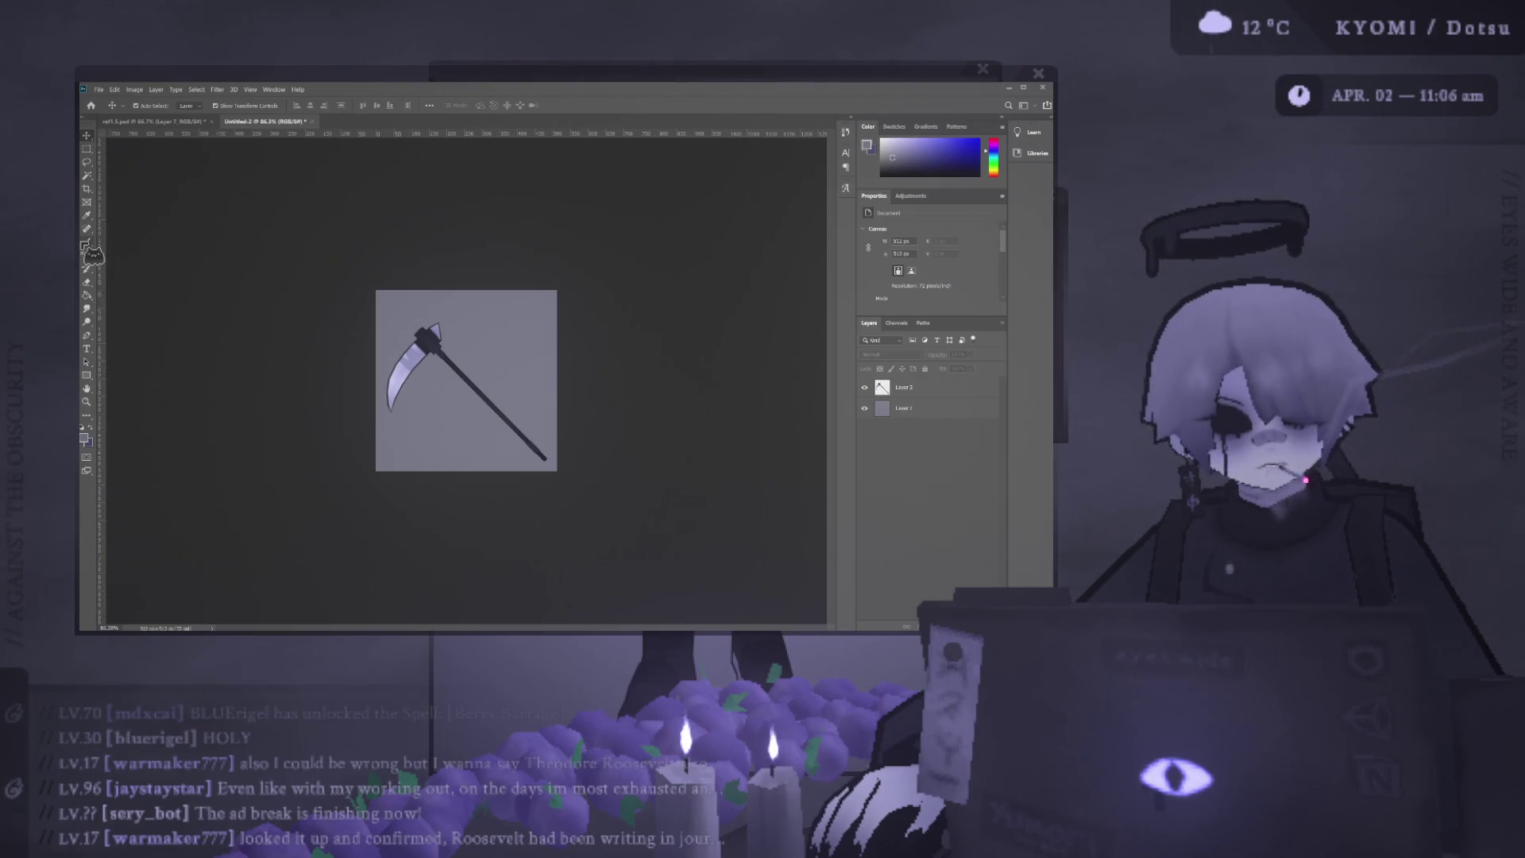
pyautogui.click(93, 253)
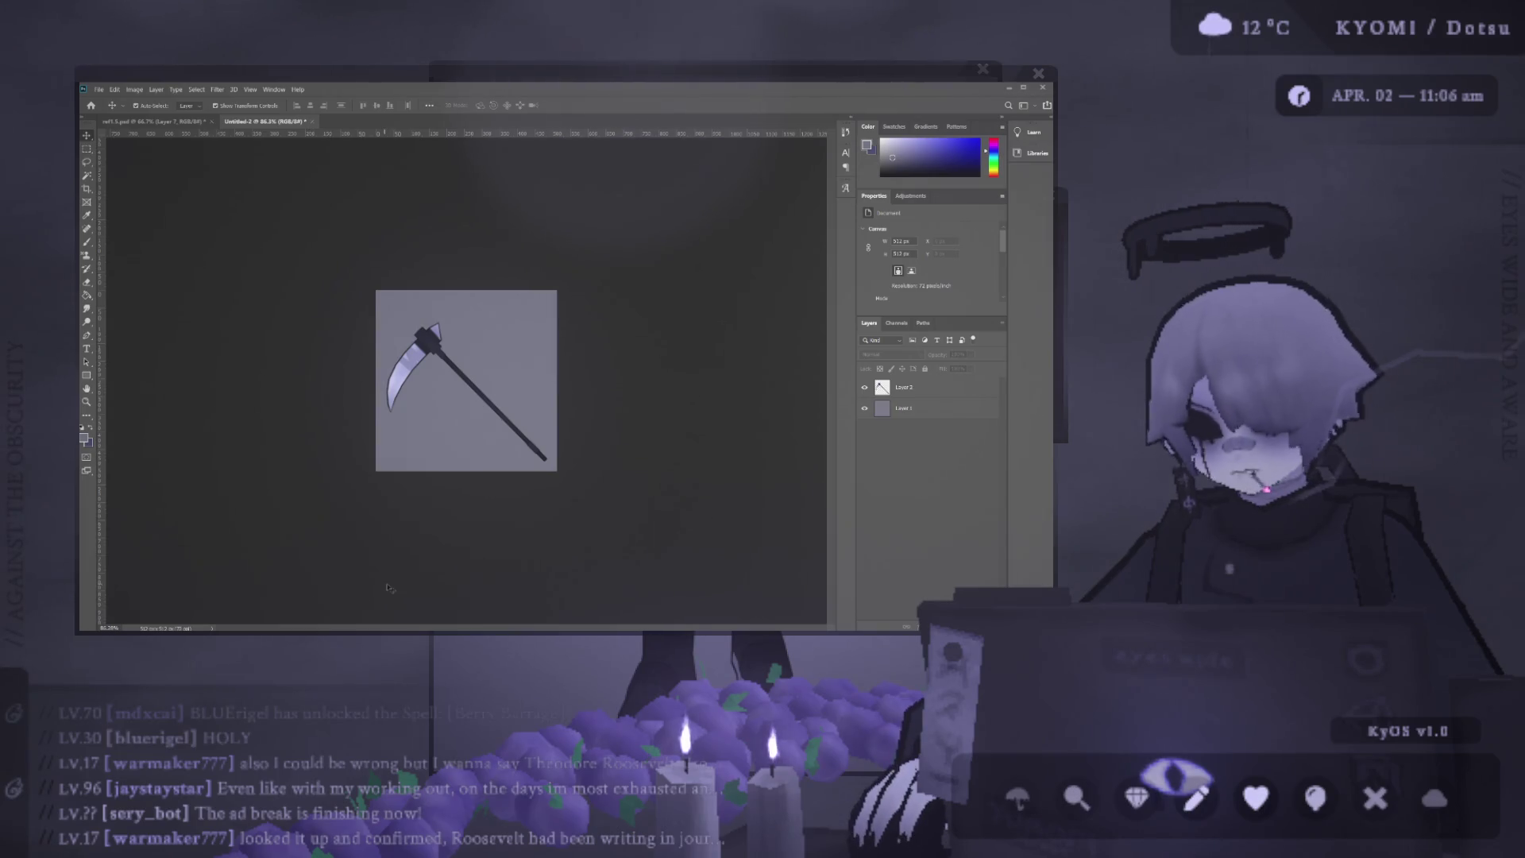
pyautogui.scroll(2, 454, 372)
pyautogui.scroll(2, 454, 372)
pyautogui.scroll(-3, 453, 372)
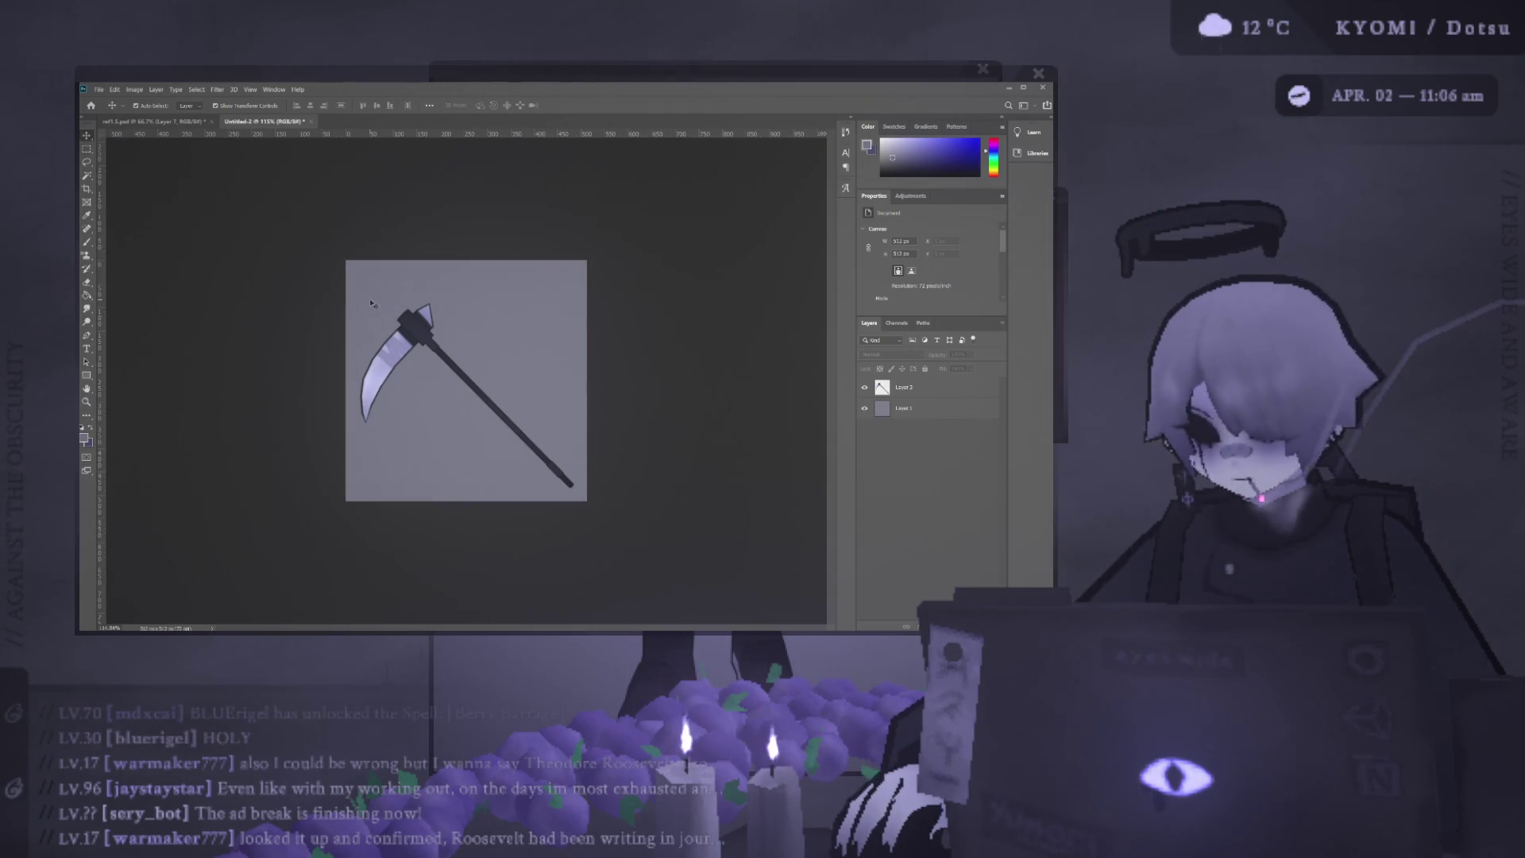
pyautogui.scroll(3, 273, 262)
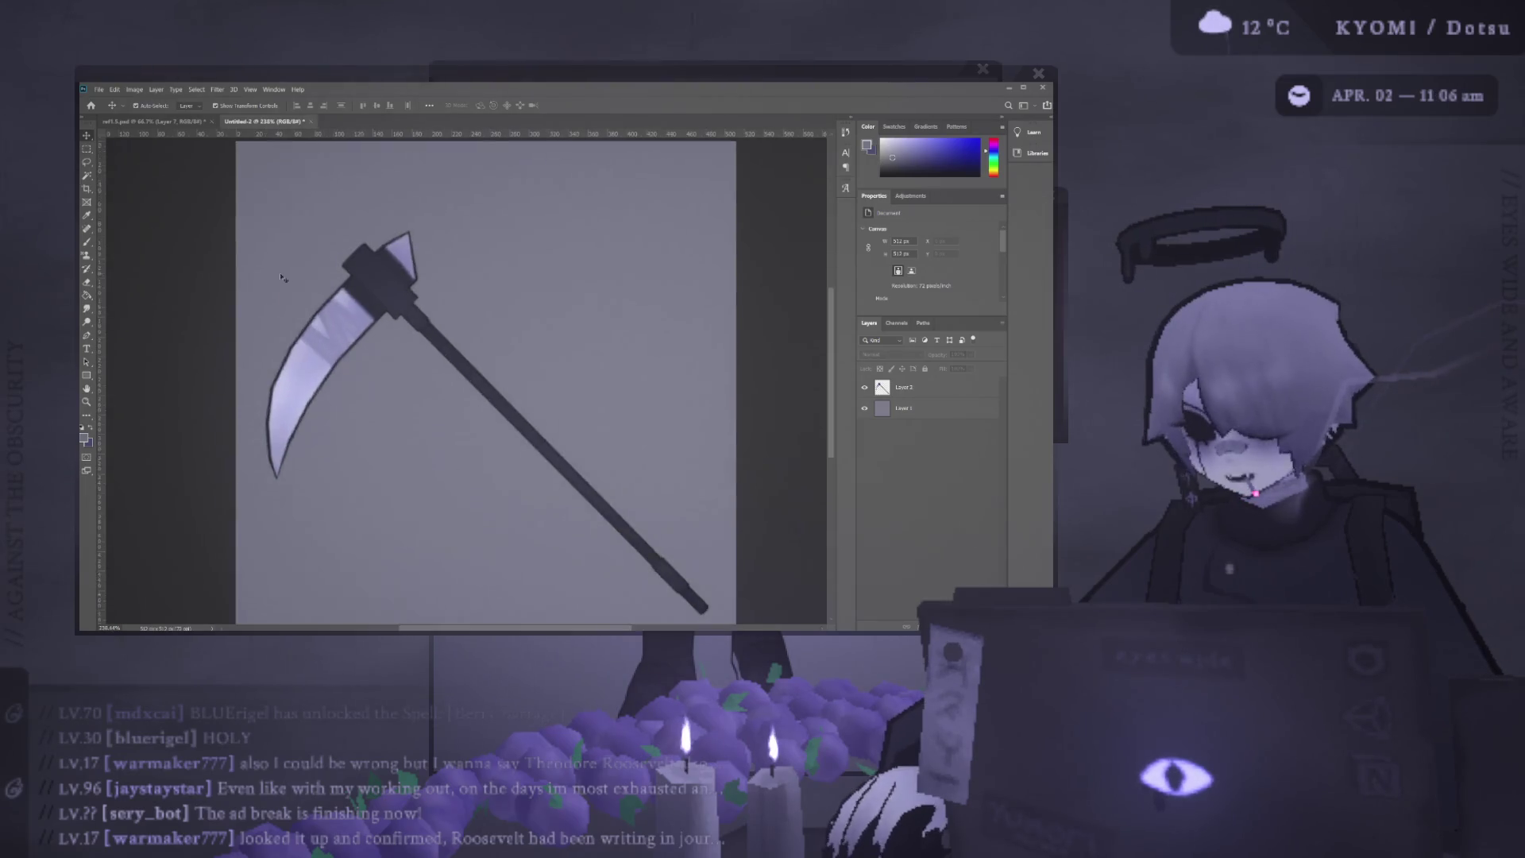
pyautogui.scroll(2, 274, 263)
pyautogui.hscroll(-2, 262, 280)
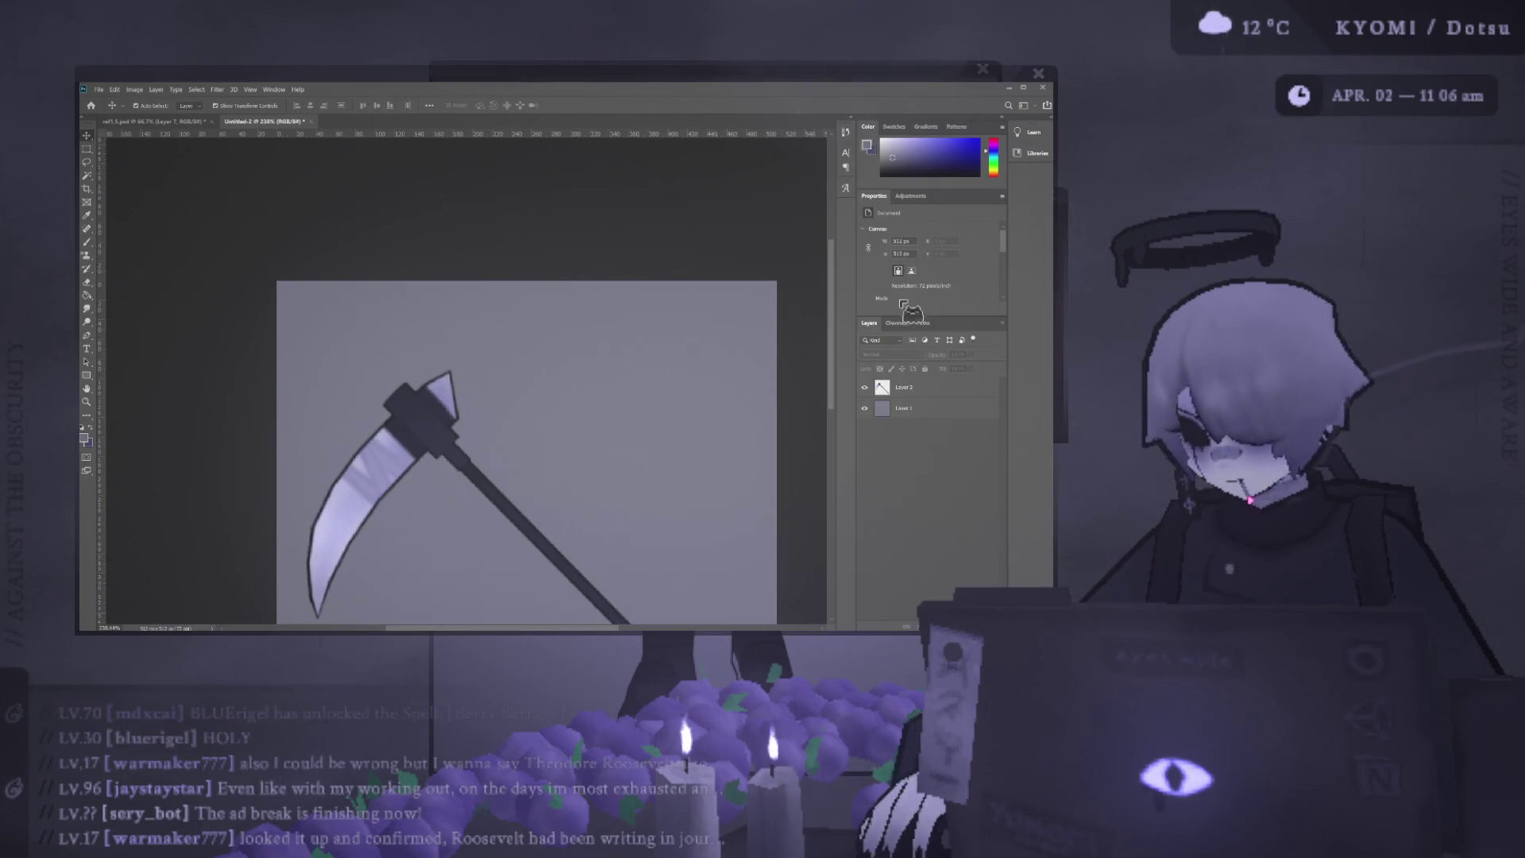
# Switch from the Marquee tool to the Rectangle shape tool.
pyautogui.press('m')
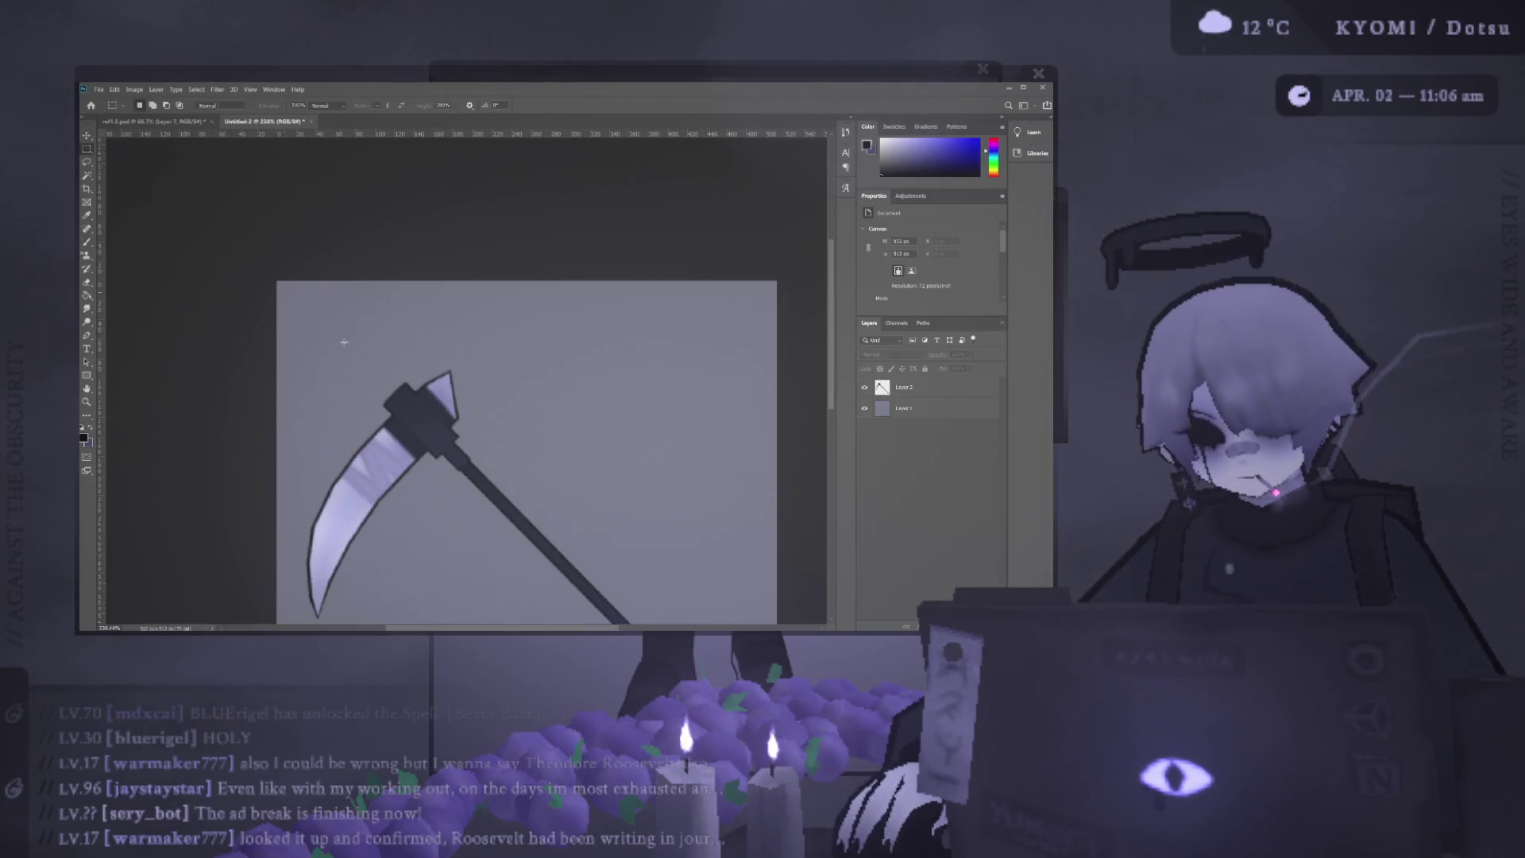
pyautogui.press('m')
pyautogui.click(97, 381)
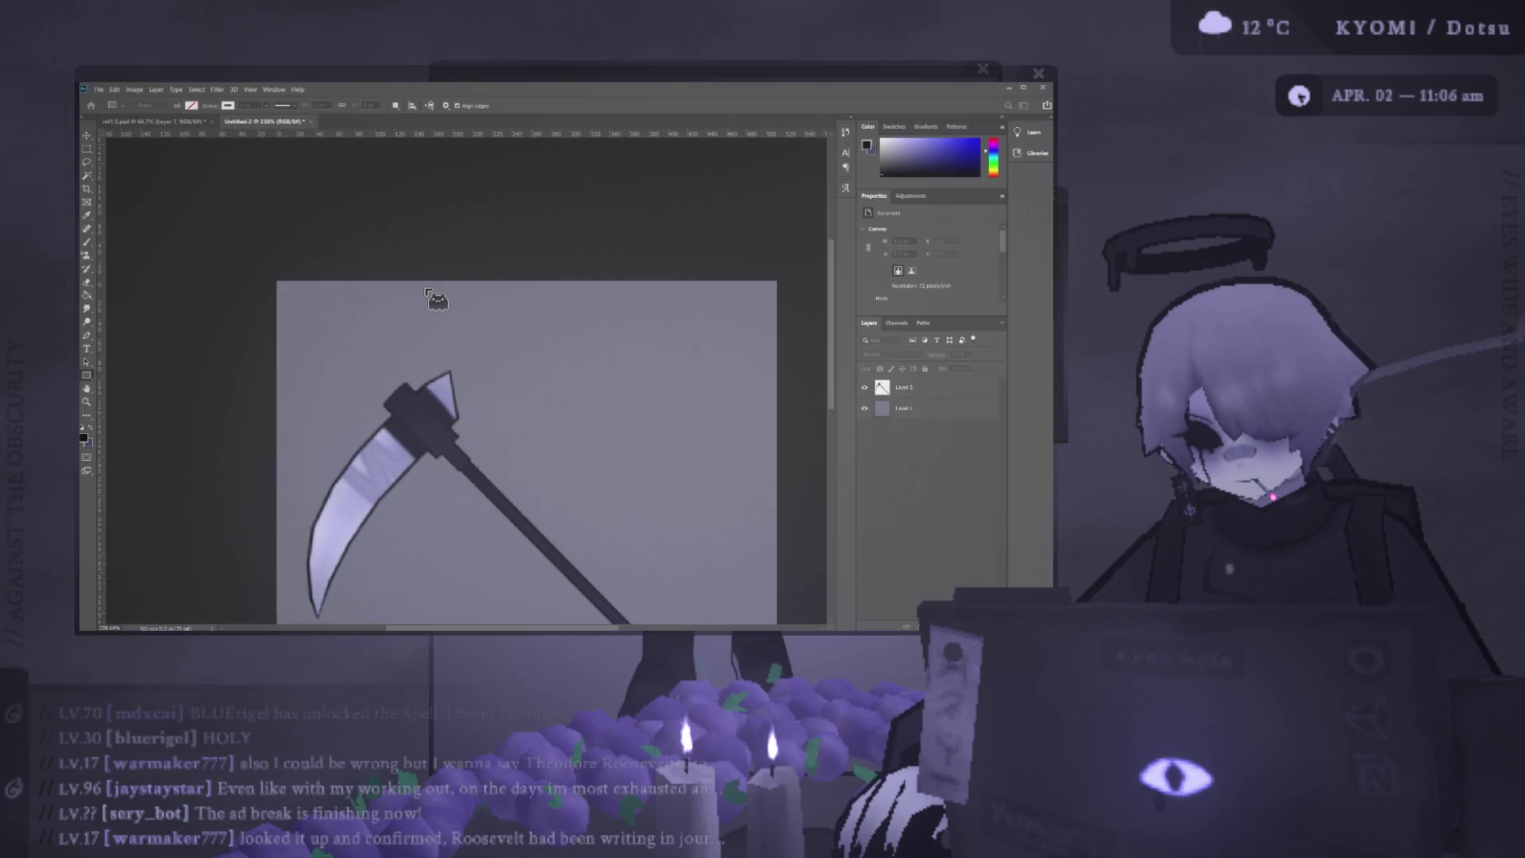
# Draw a rectangle above the blade, switch to filled Polygon shapes and draw test polygons.
pyautogui.moveTo(508, 309); pyautogui.dragTo(652, 453)
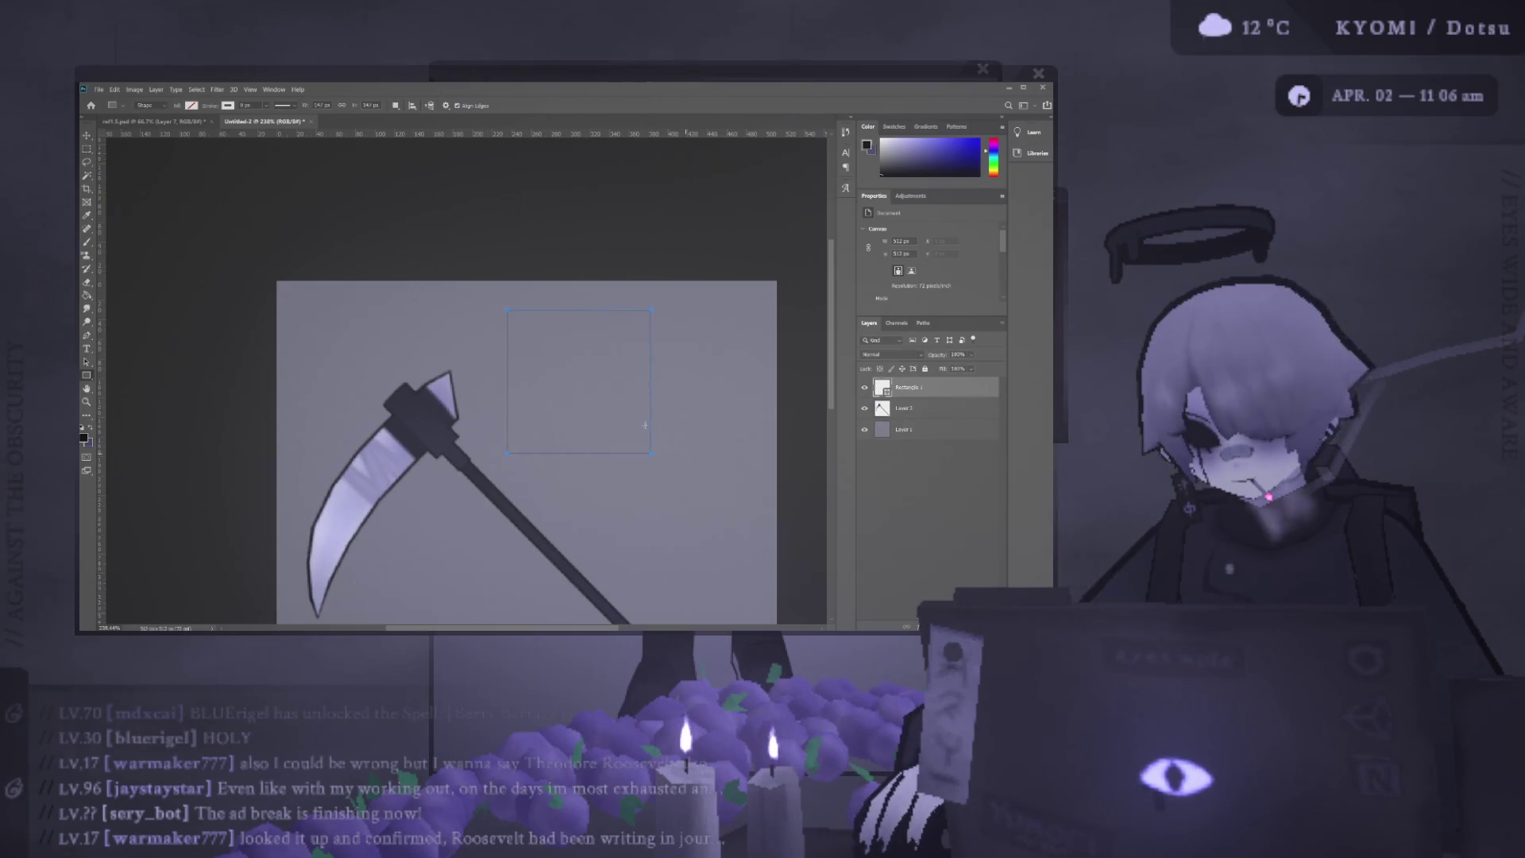
pyautogui.scroll(2, 488, 353)
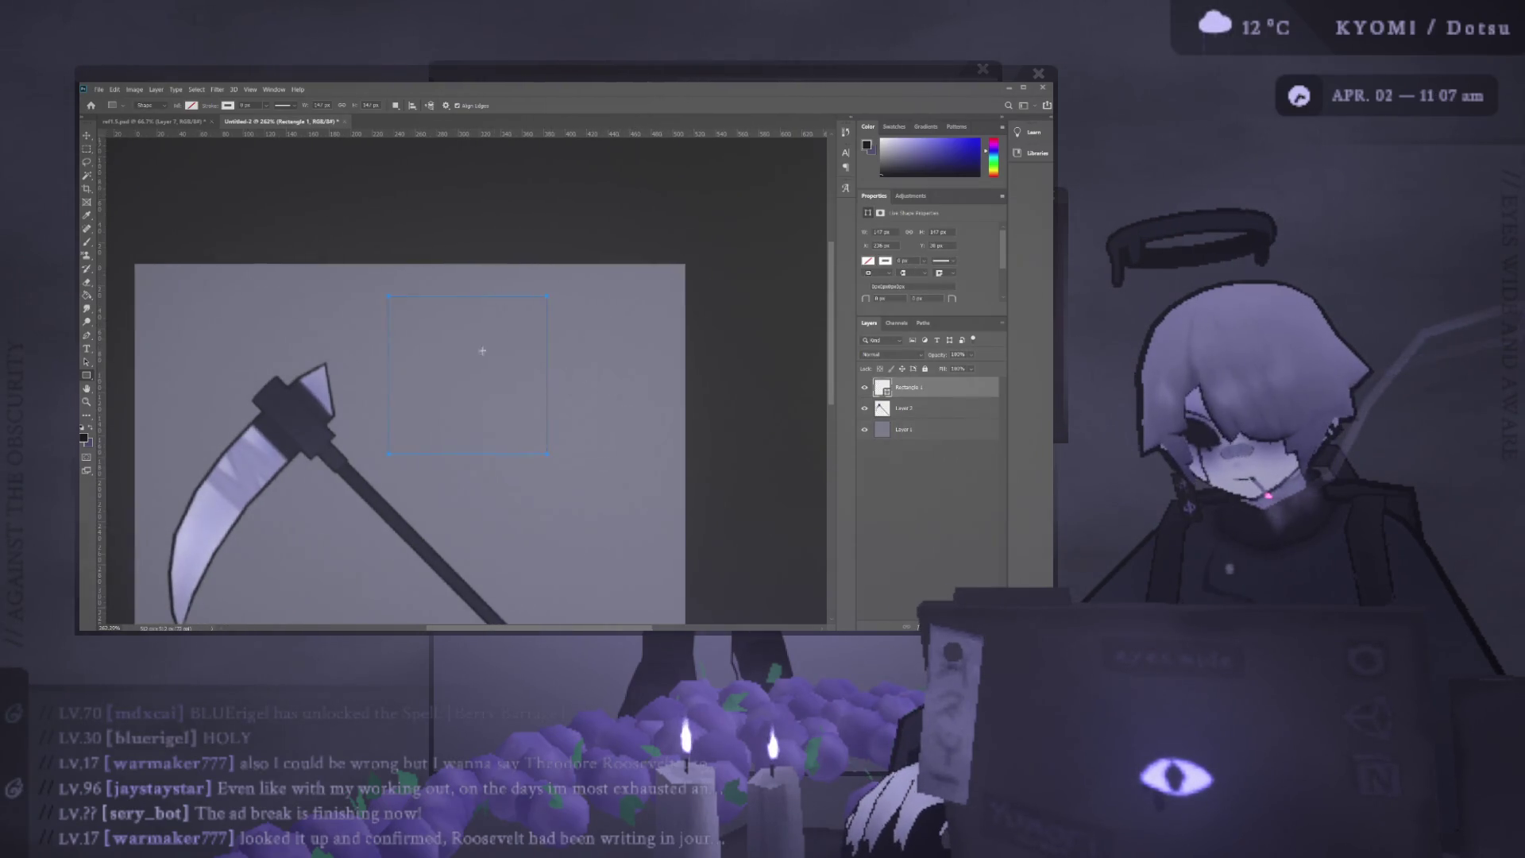
pyautogui.press('g')
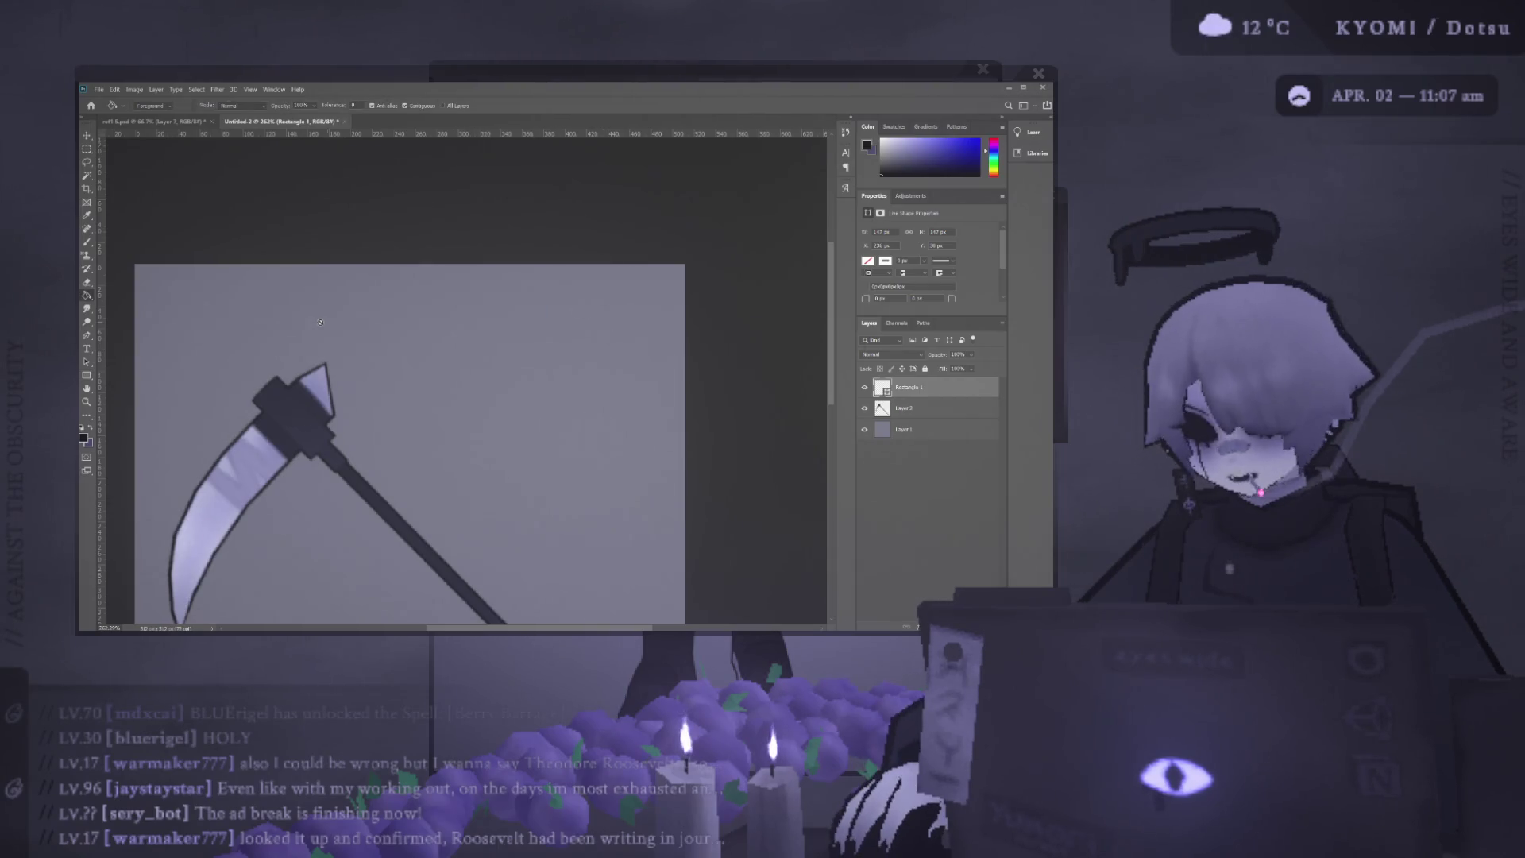
pyautogui.click(86, 374)
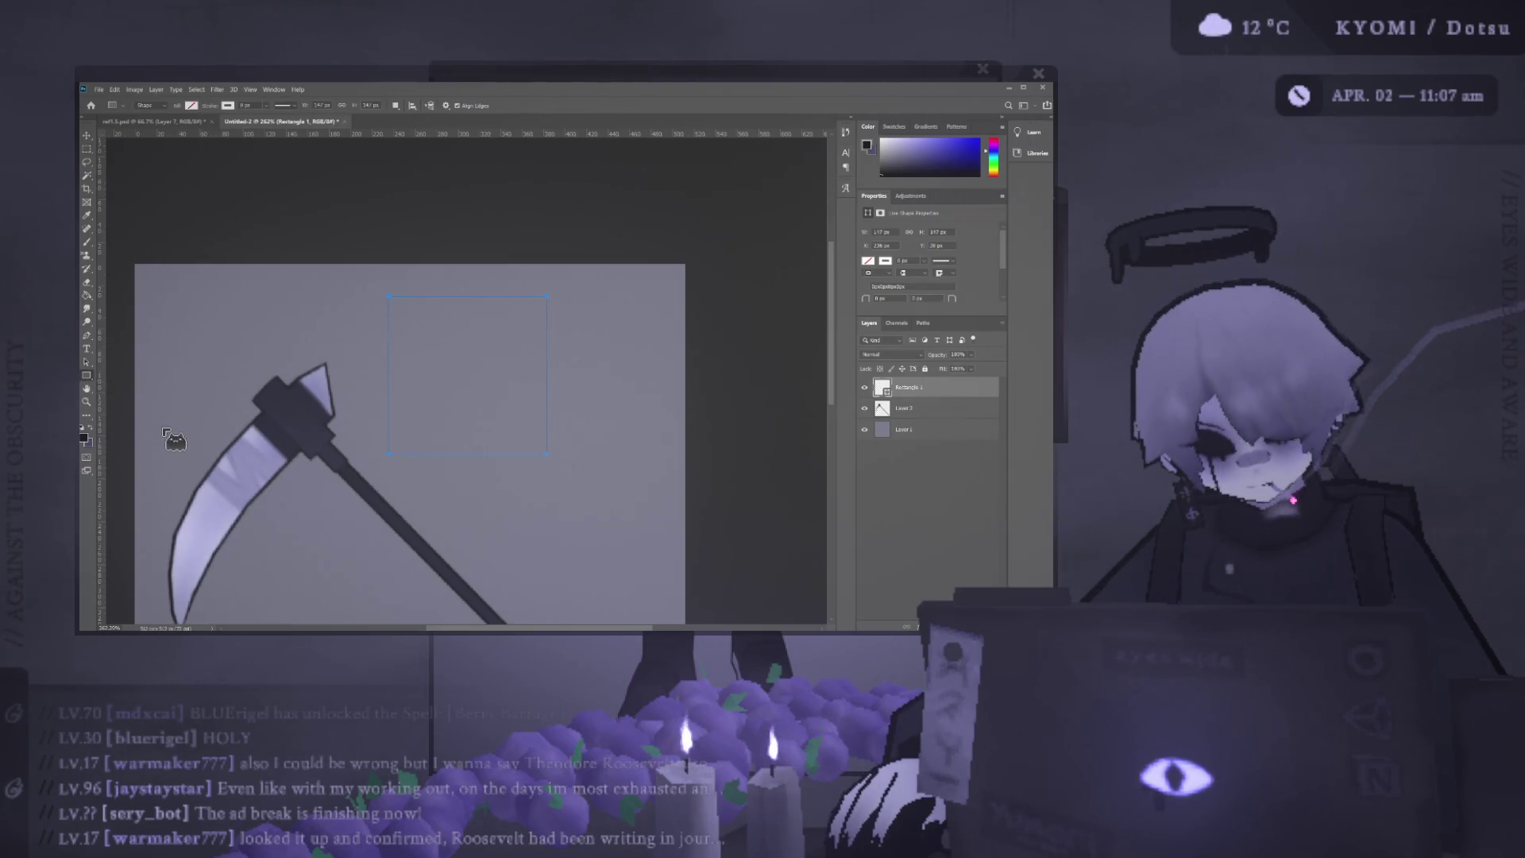
pyautogui.click(481, 107)
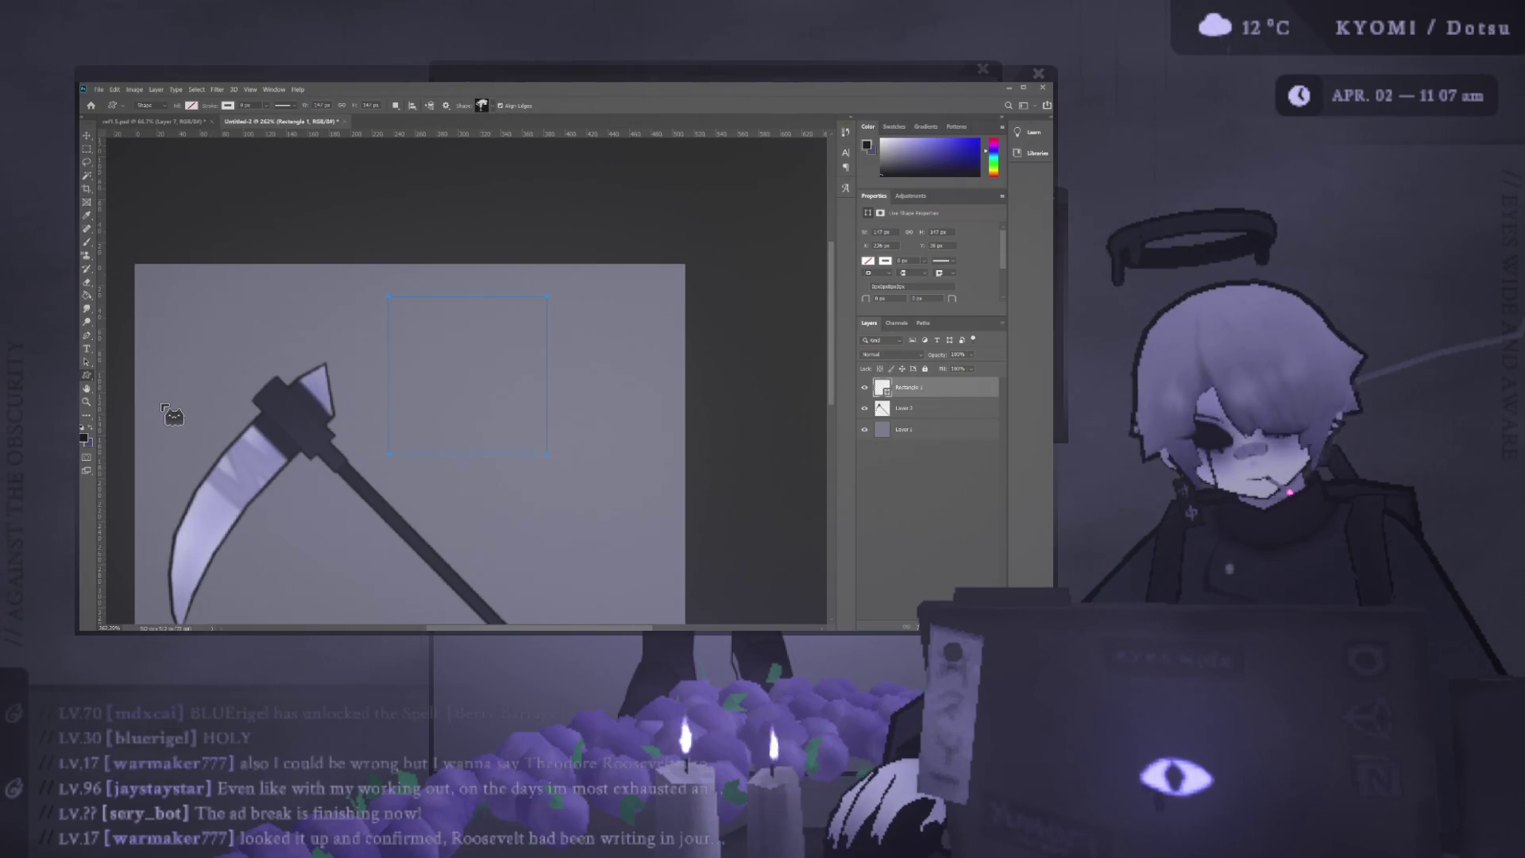
pyautogui.click(489, 106)
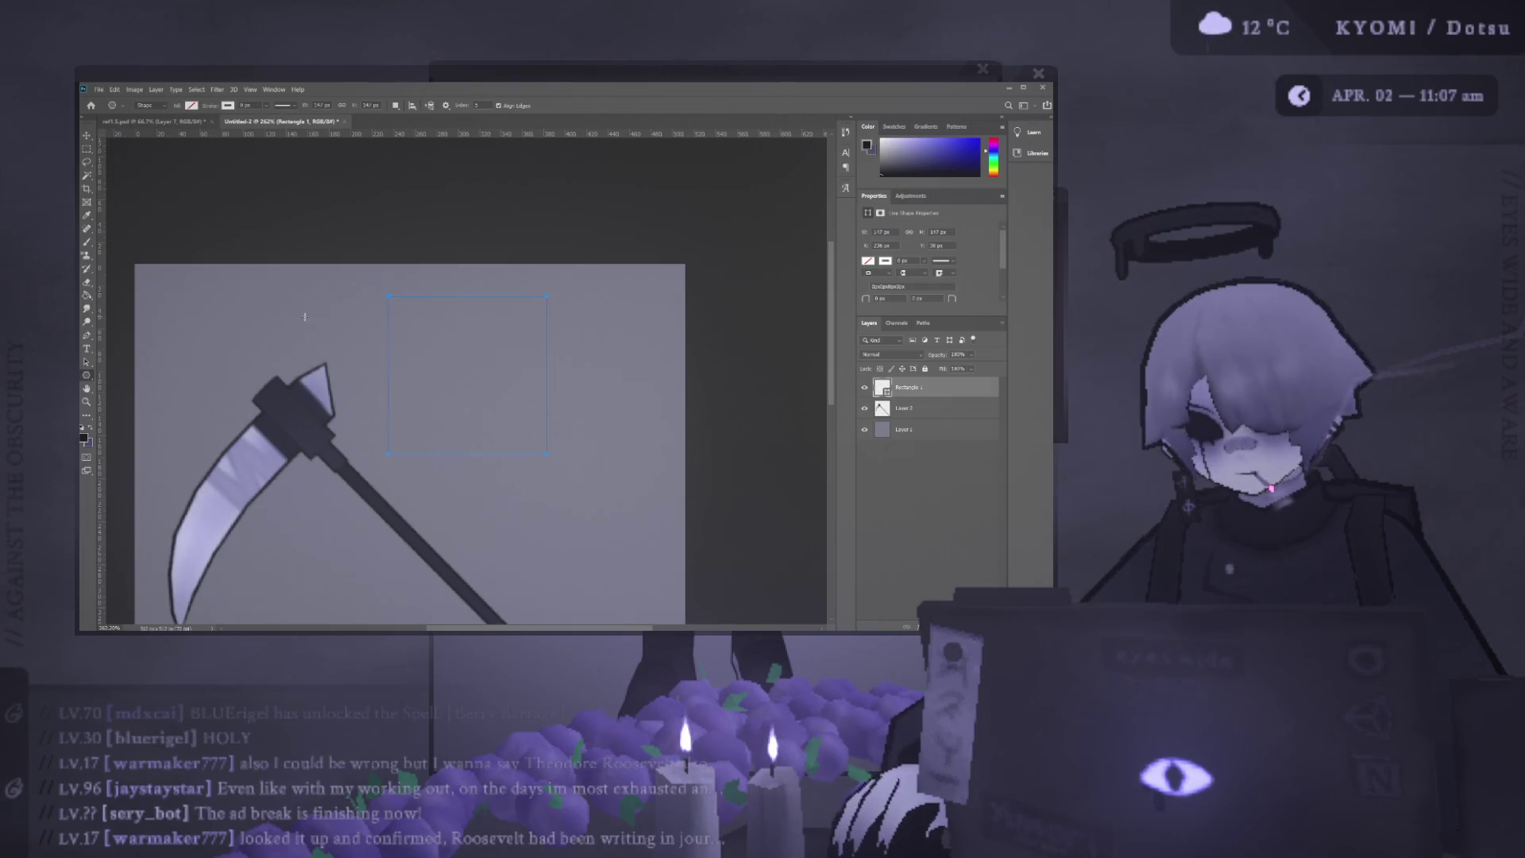
pyautogui.moveTo(238, 368); pyautogui.dragTo(238, 368)
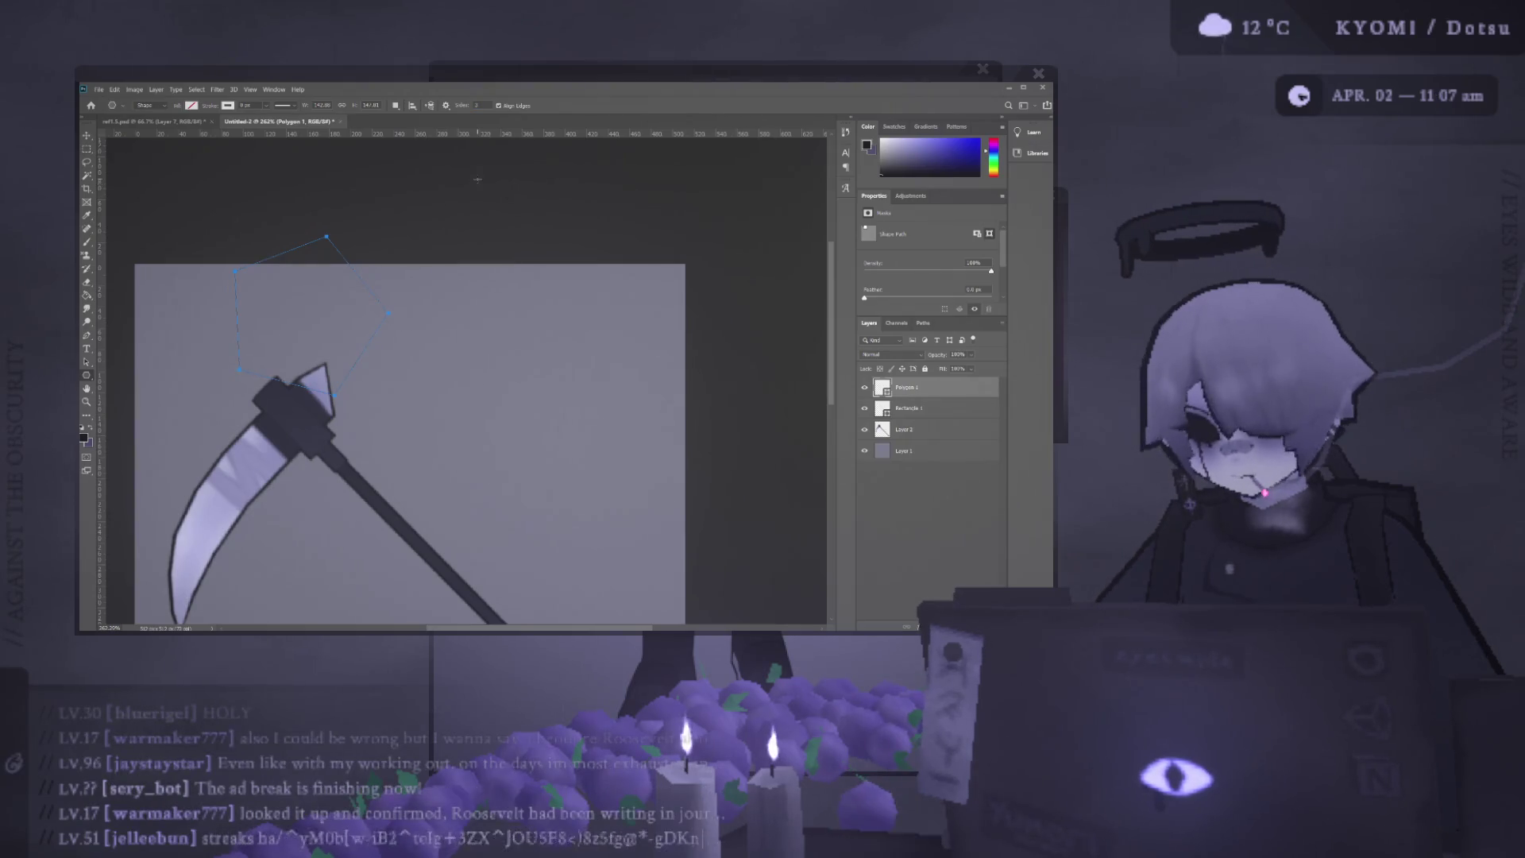
pyautogui.press('space')
pyautogui.moveTo(382, 335); pyautogui.dragTo(436, 324)
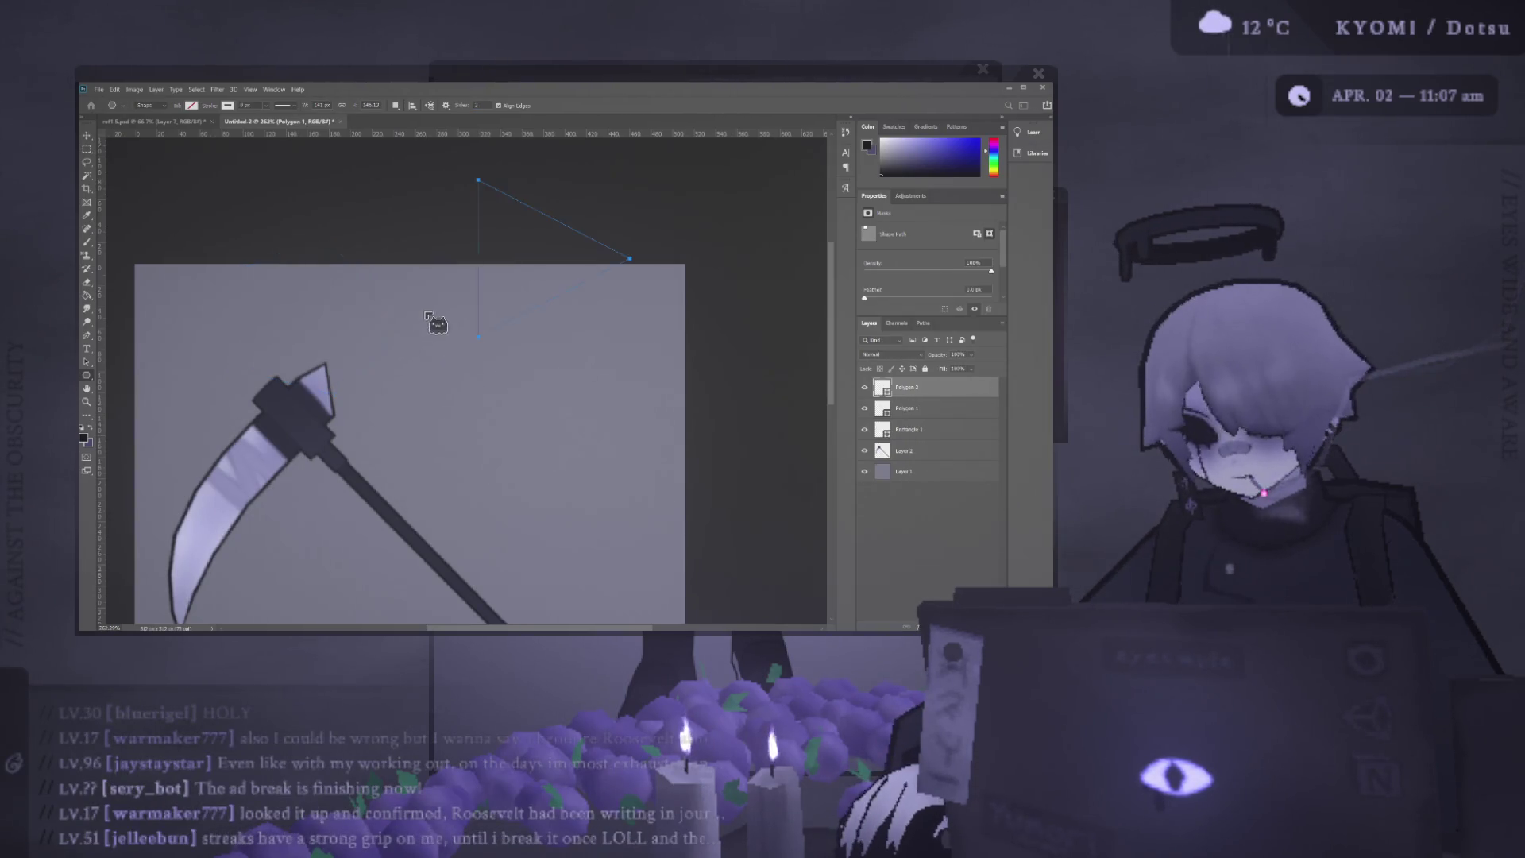
# Select and delete the stray rectangle and polygon shapes, then paste the polygon back over the scythe head.
pyautogui.press('v')
pyautogui.moveTo(558, 268); pyautogui.dragTo(481, 312)
pyautogui.press('Delete')
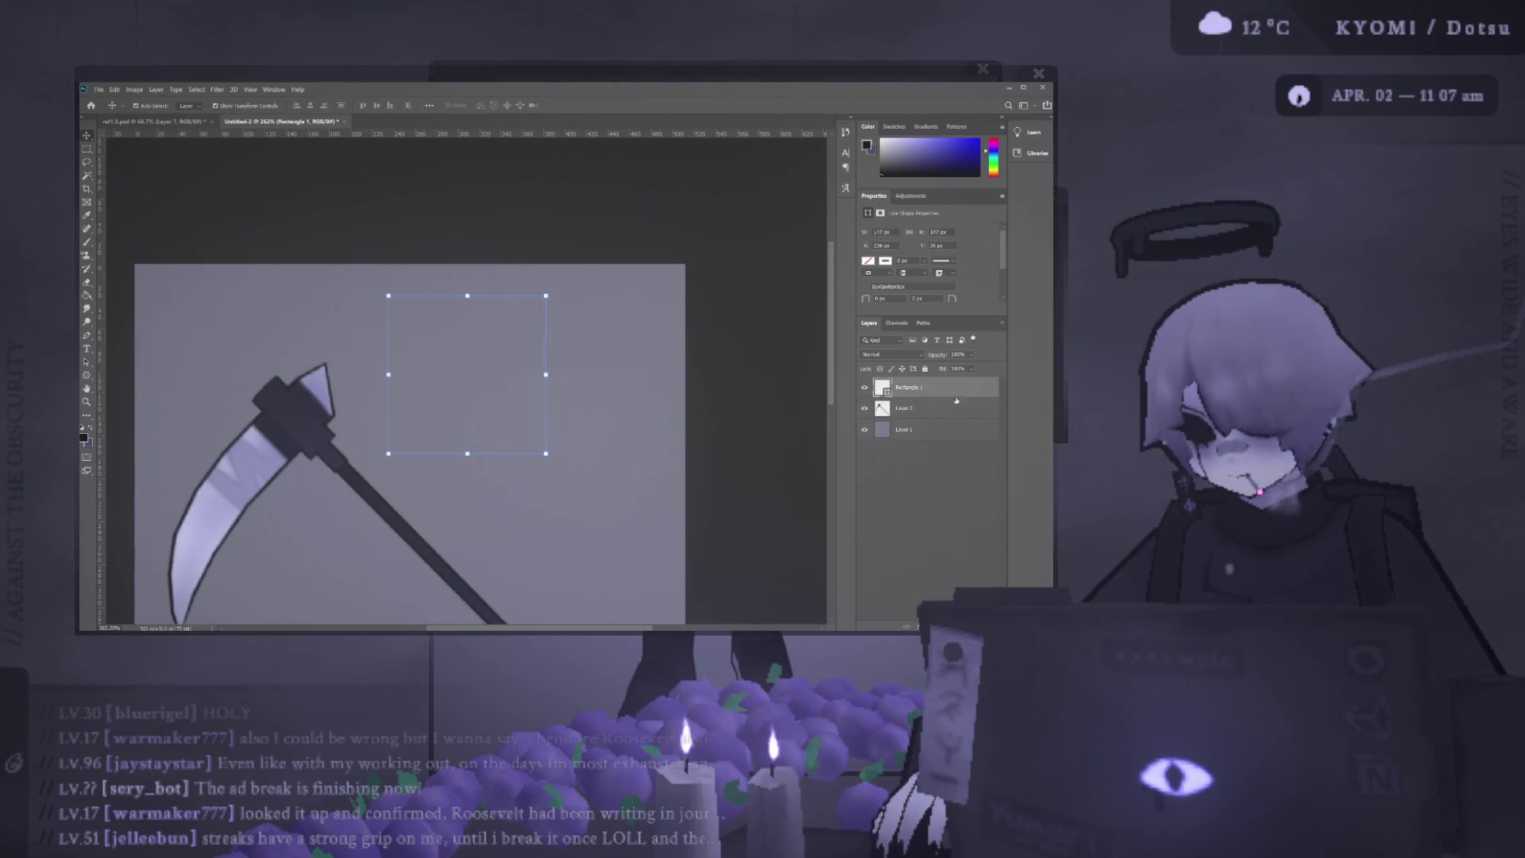
pyautogui.press('e')
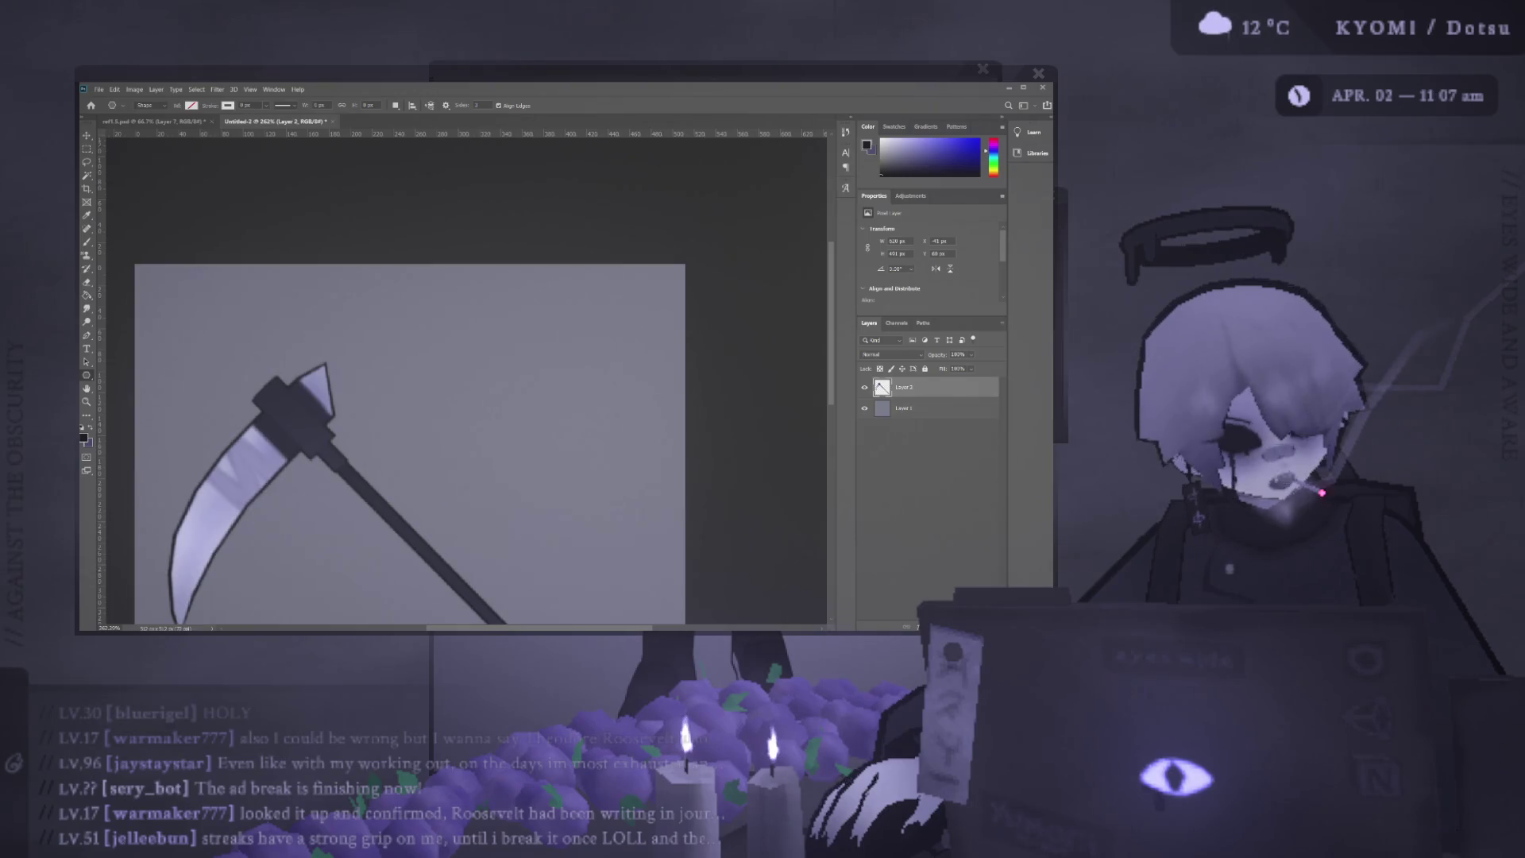
pyautogui.press('space')
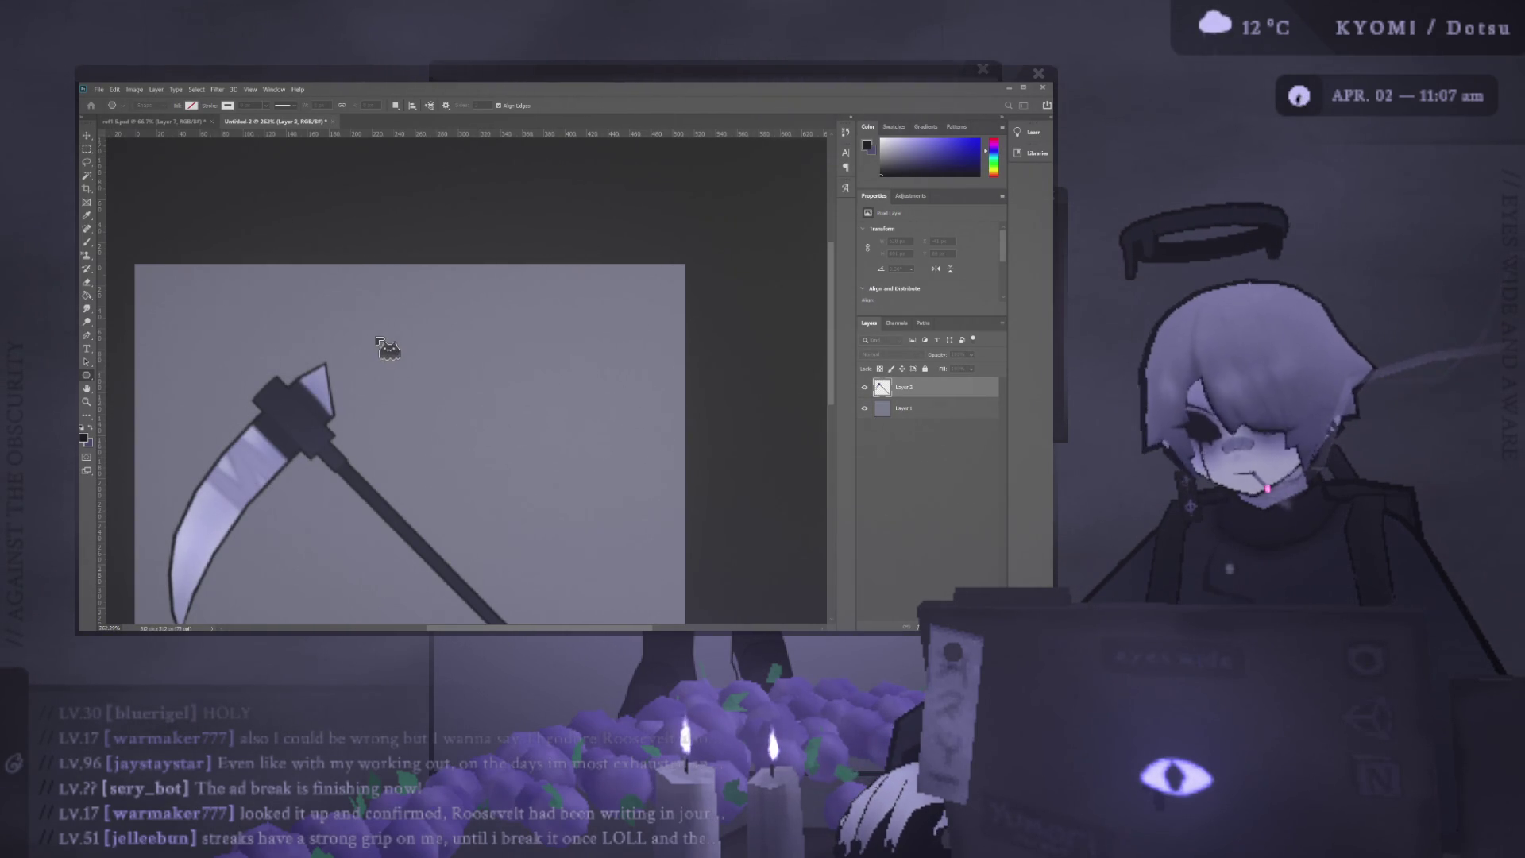
pyautogui.hotkey('ctrl', 'v')
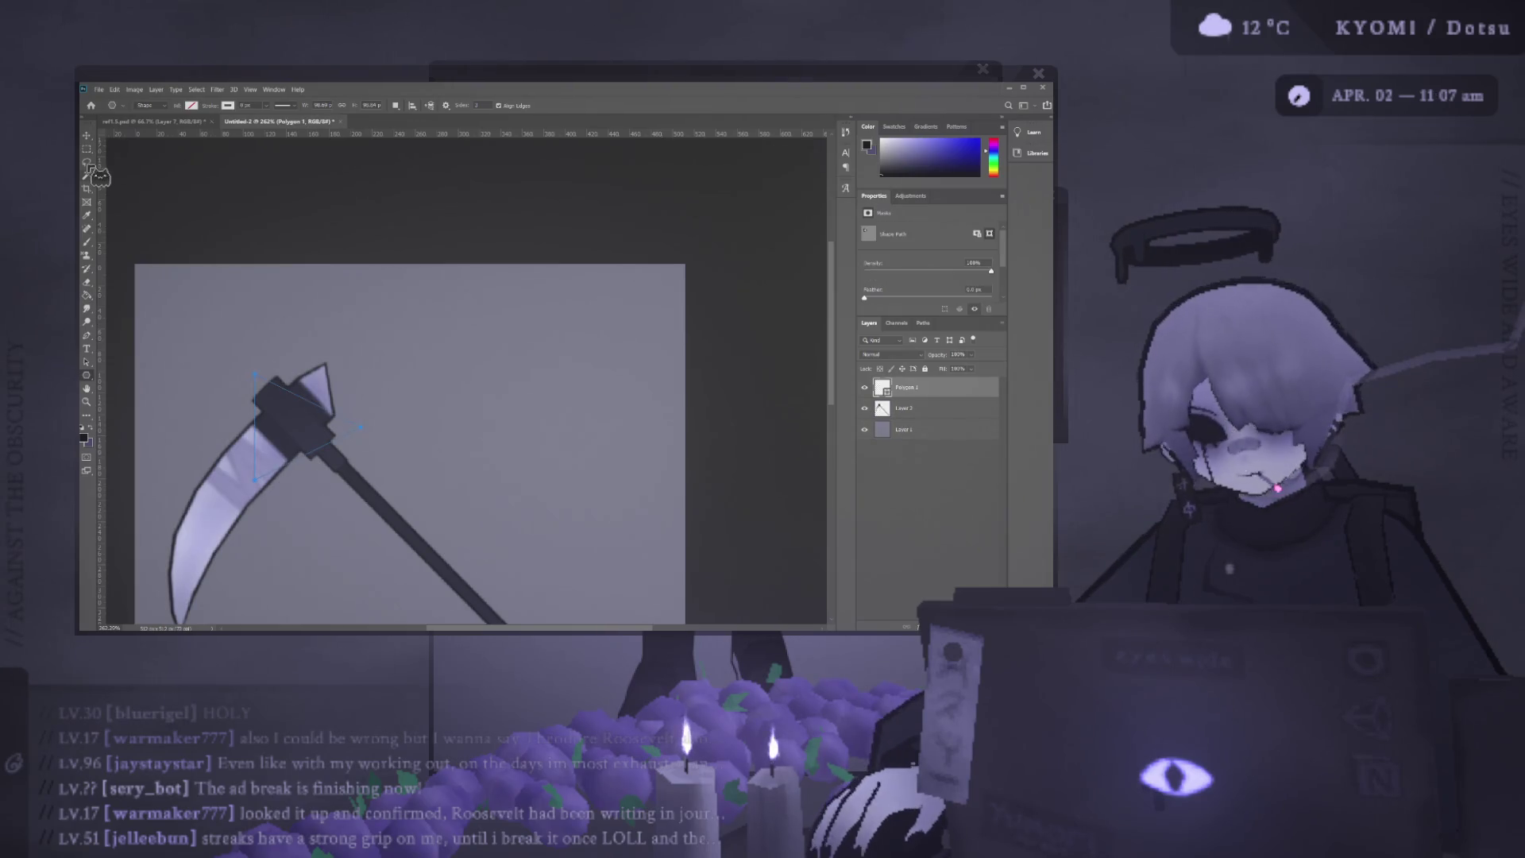
# Commit the pasted shape, pull a guide onto the canvas and discard the polygon.
pyautogui.press('Return')
pyautogui.moveTo(255, 132); pyautogui.dragTo(255, 321)
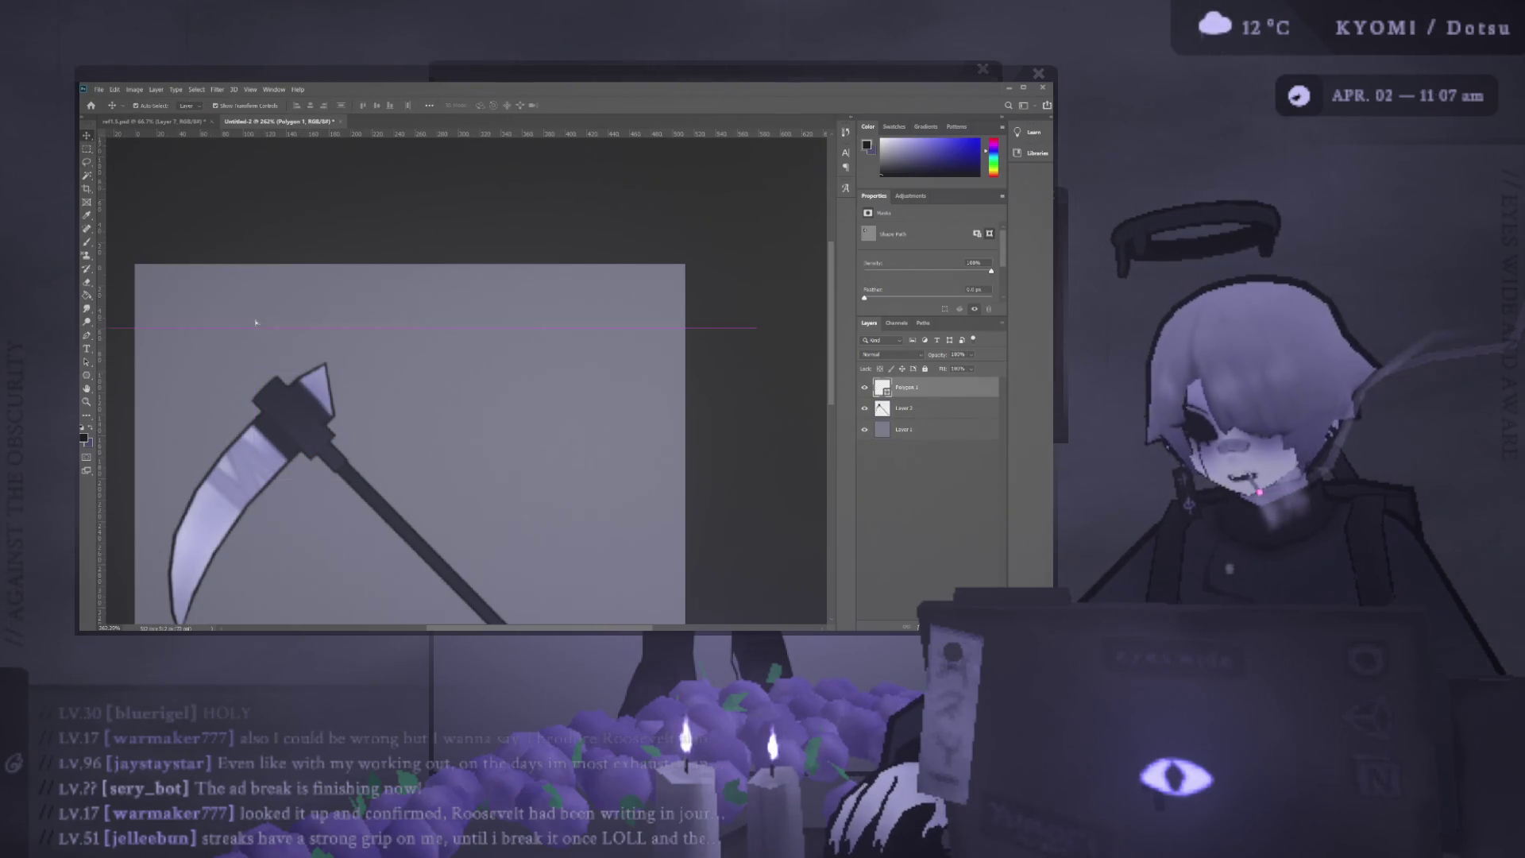
pyautogui.press('Delete')
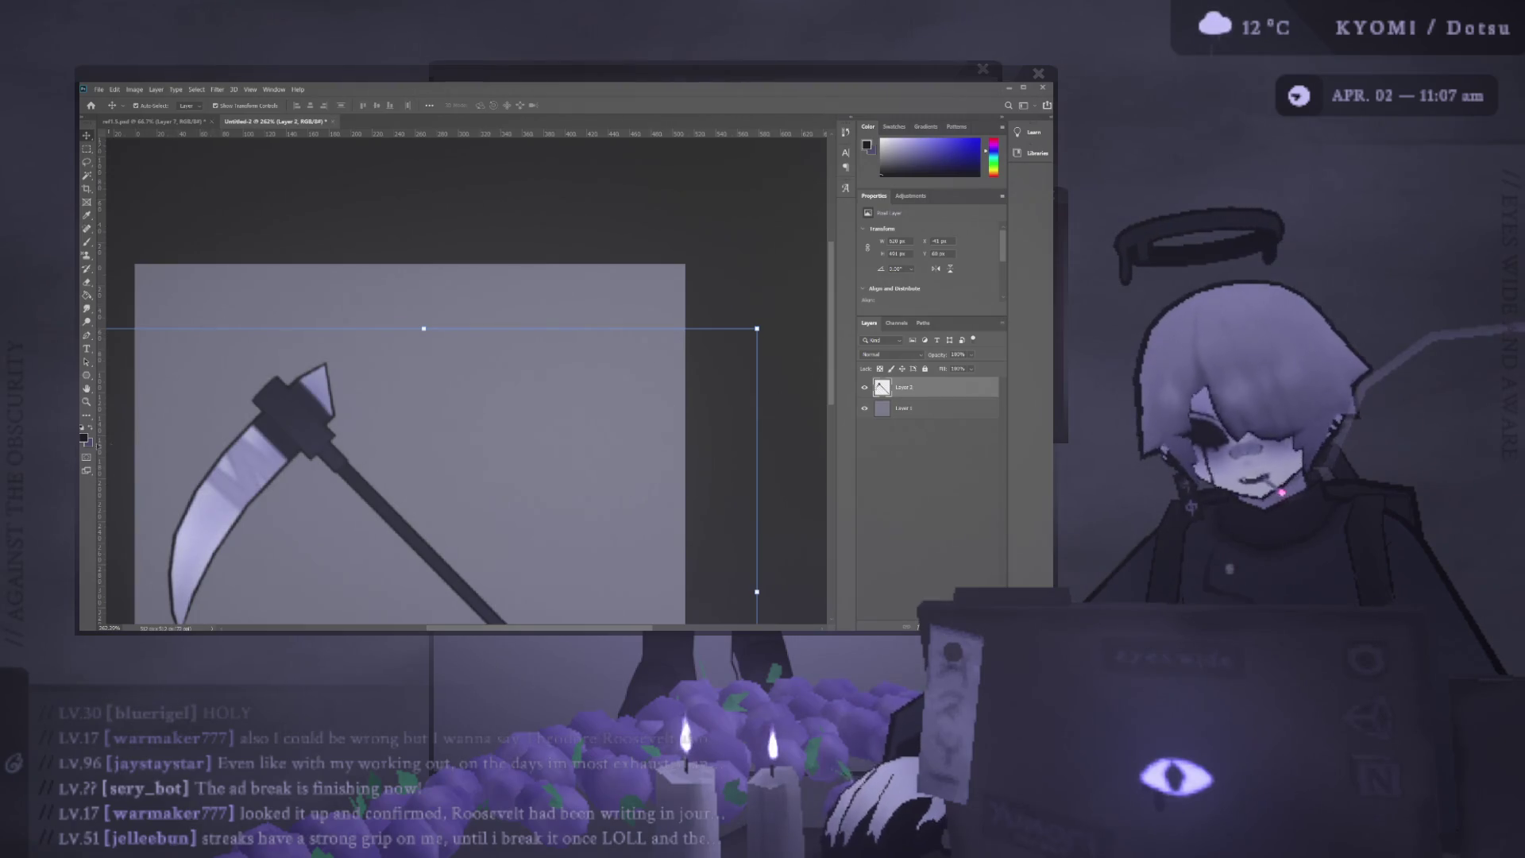
# Draw a three-sided polygon over the scythe head, fill it black and start transforming it.
pyautogui.click(88, 387)
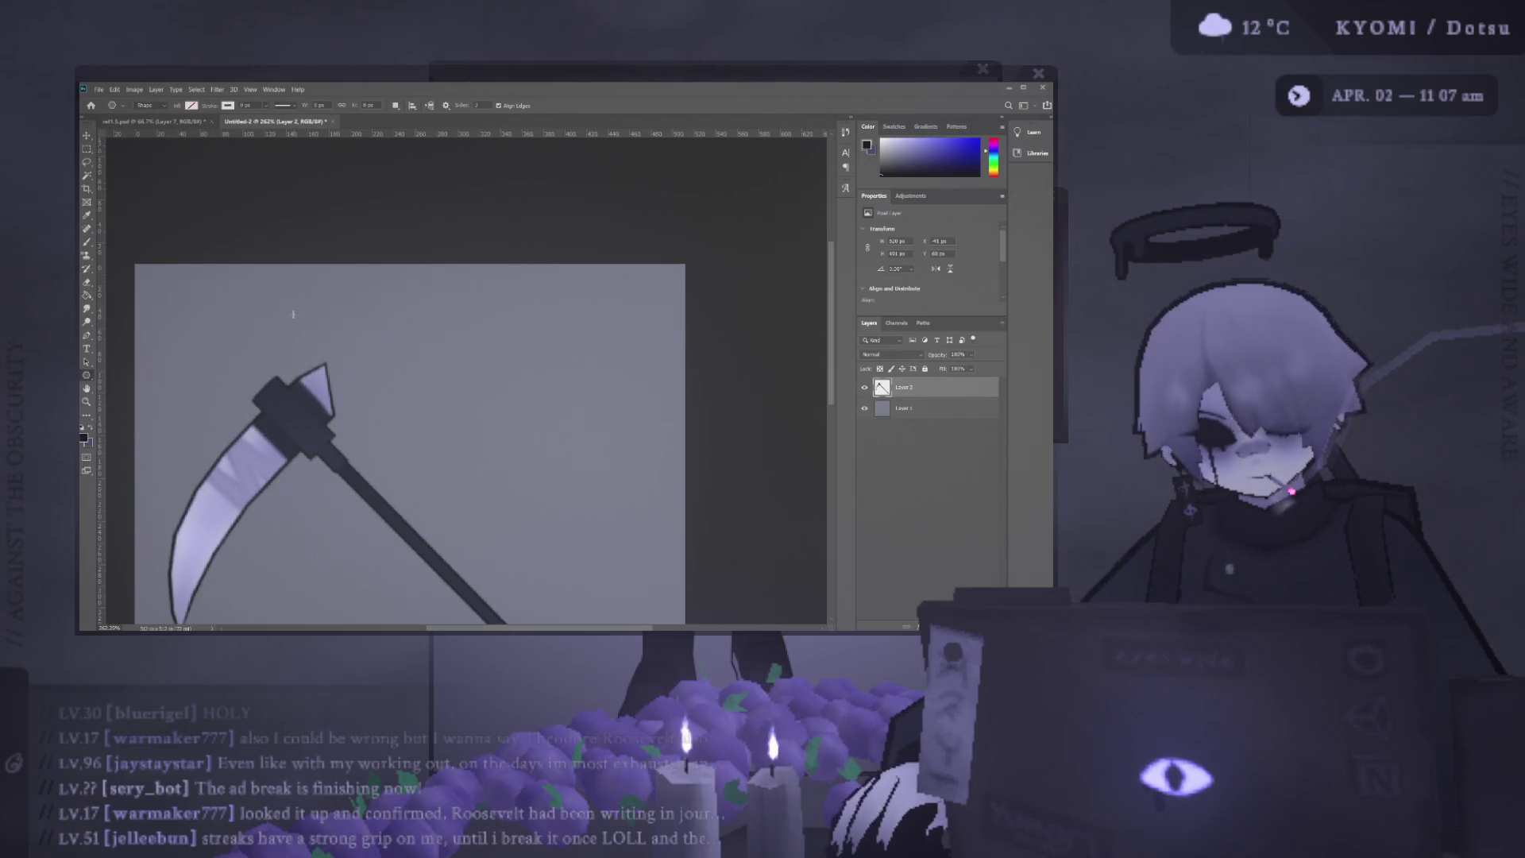
pyautogui.moveTo(357, 291); pyautogui.dragTo(367, 299)
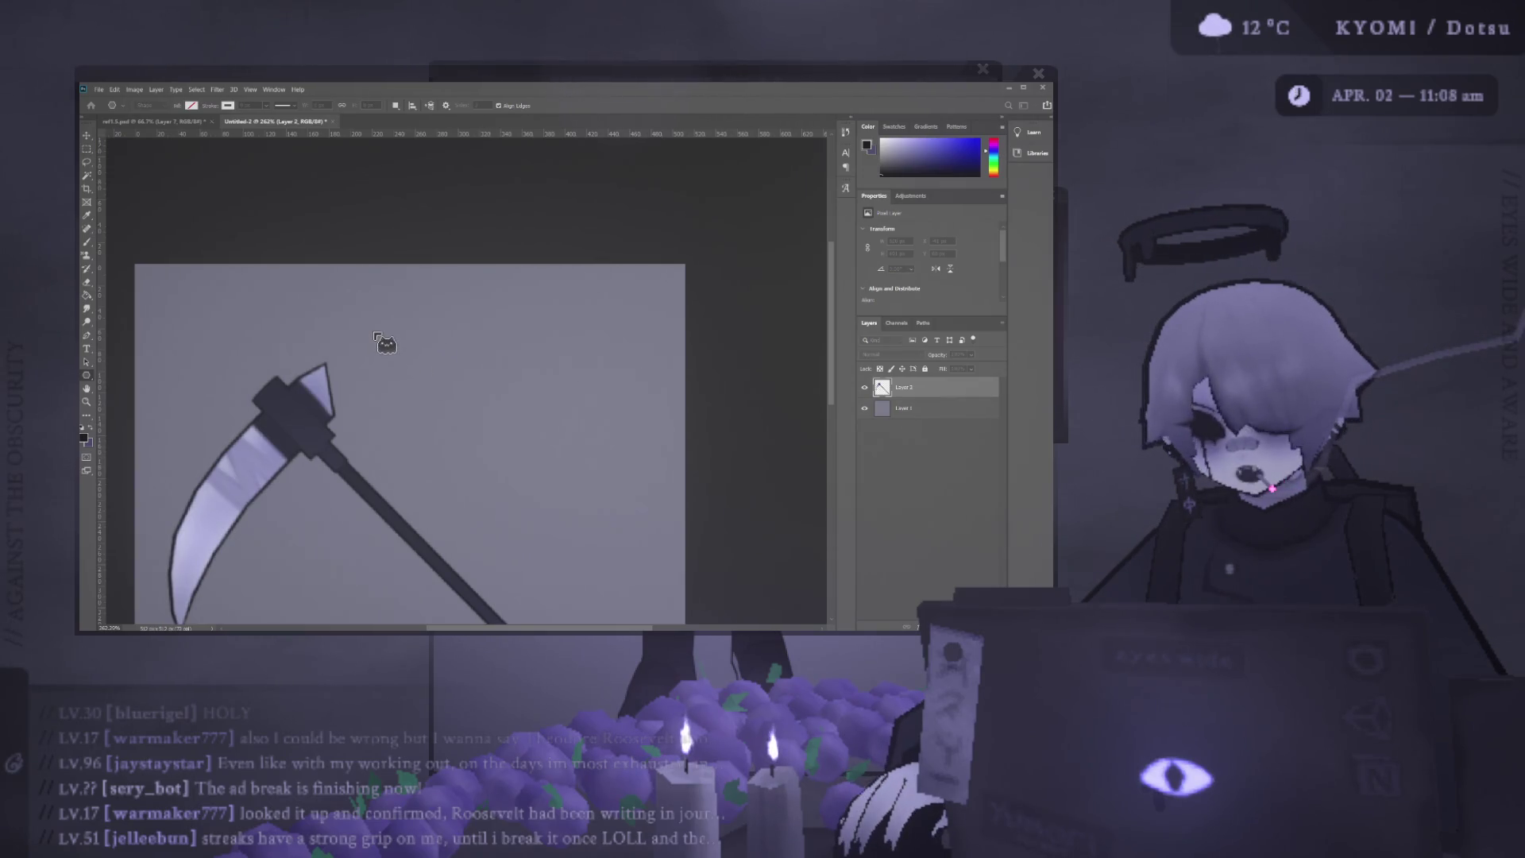
pyautogui.moveTo(379, 340); pyautogui.dragTo(287, 436)
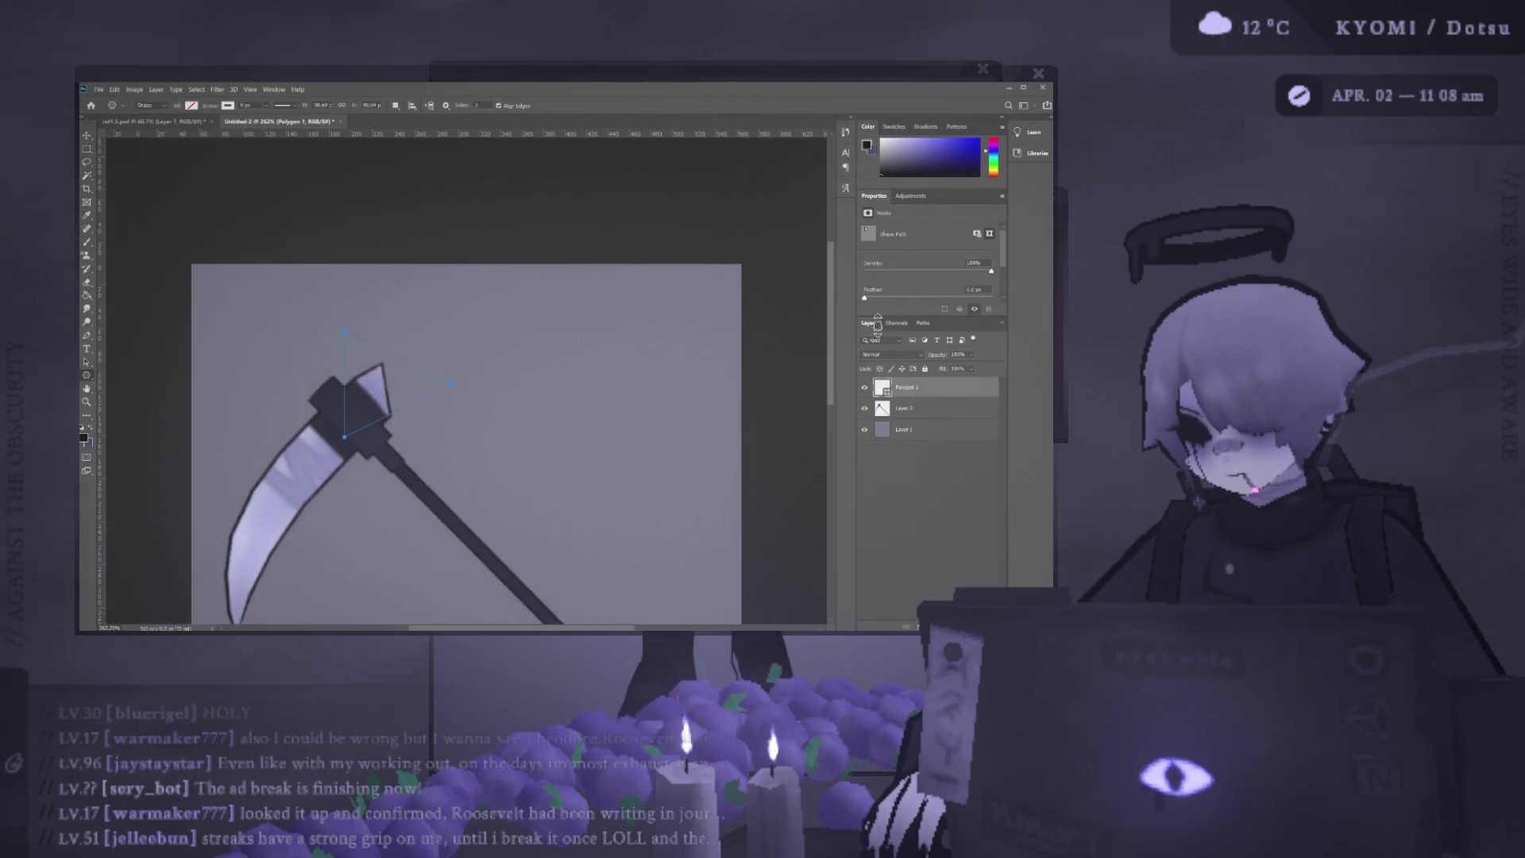
pyautogui.moveTo(886, 318); pyautogui.dragTo(883, 391)
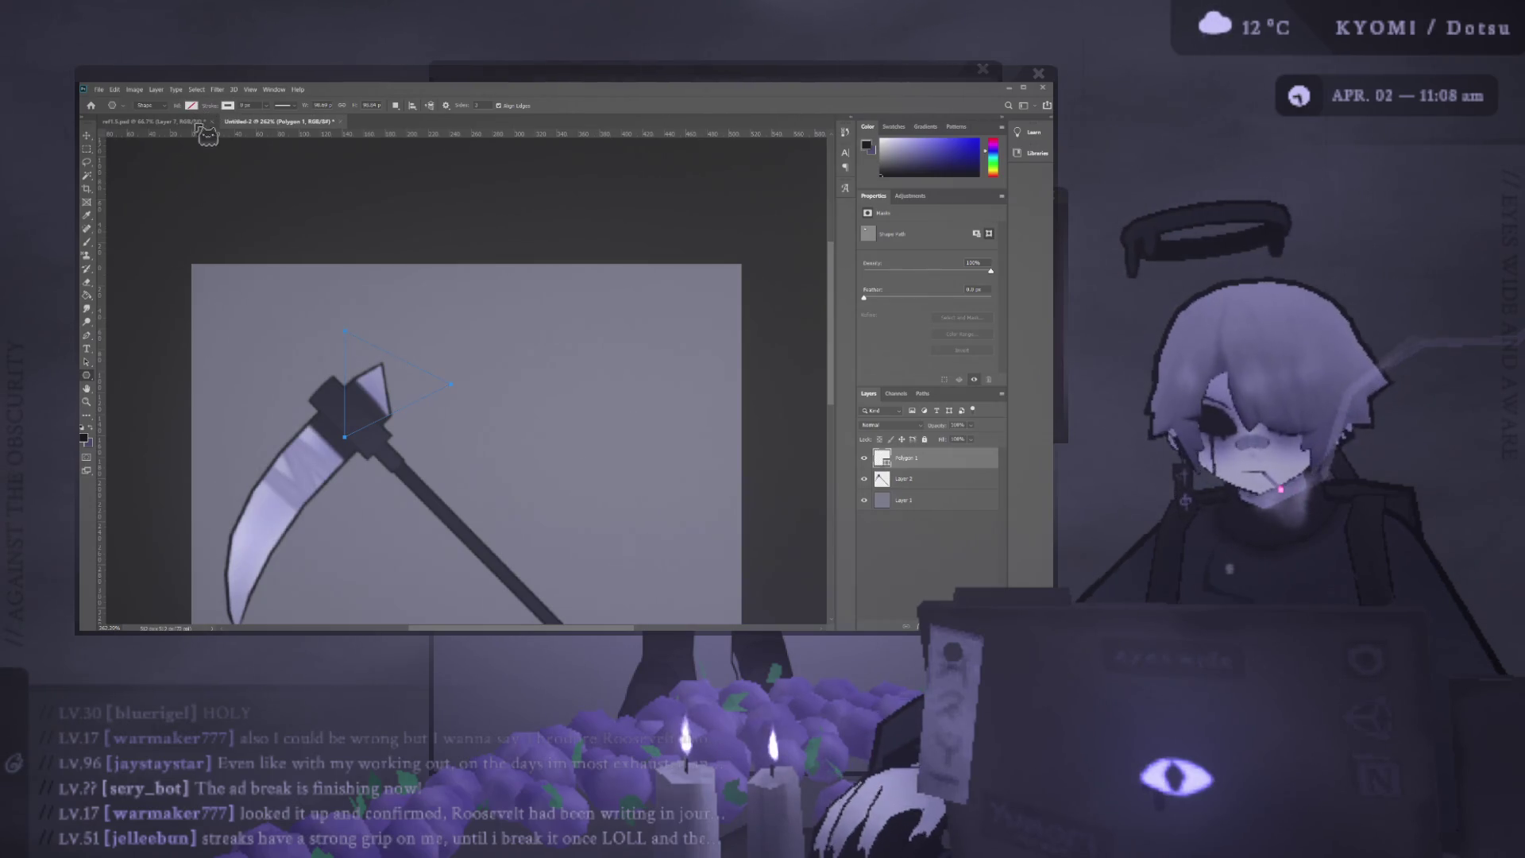
pyautogui.hotkey('alt', 'BackSpace')
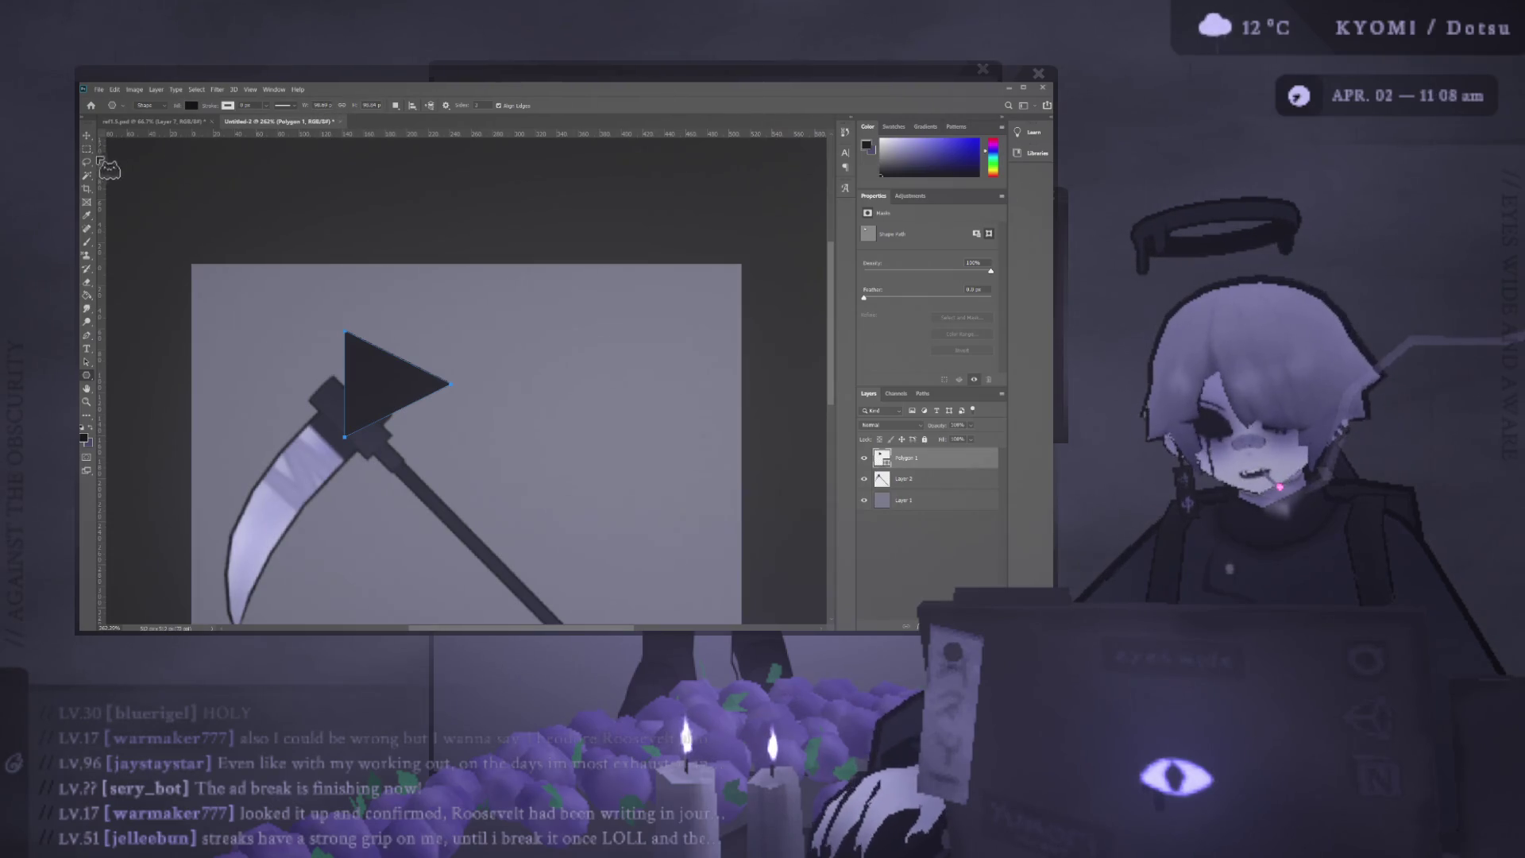
pyautogui.hotkey('ctrl', 't')
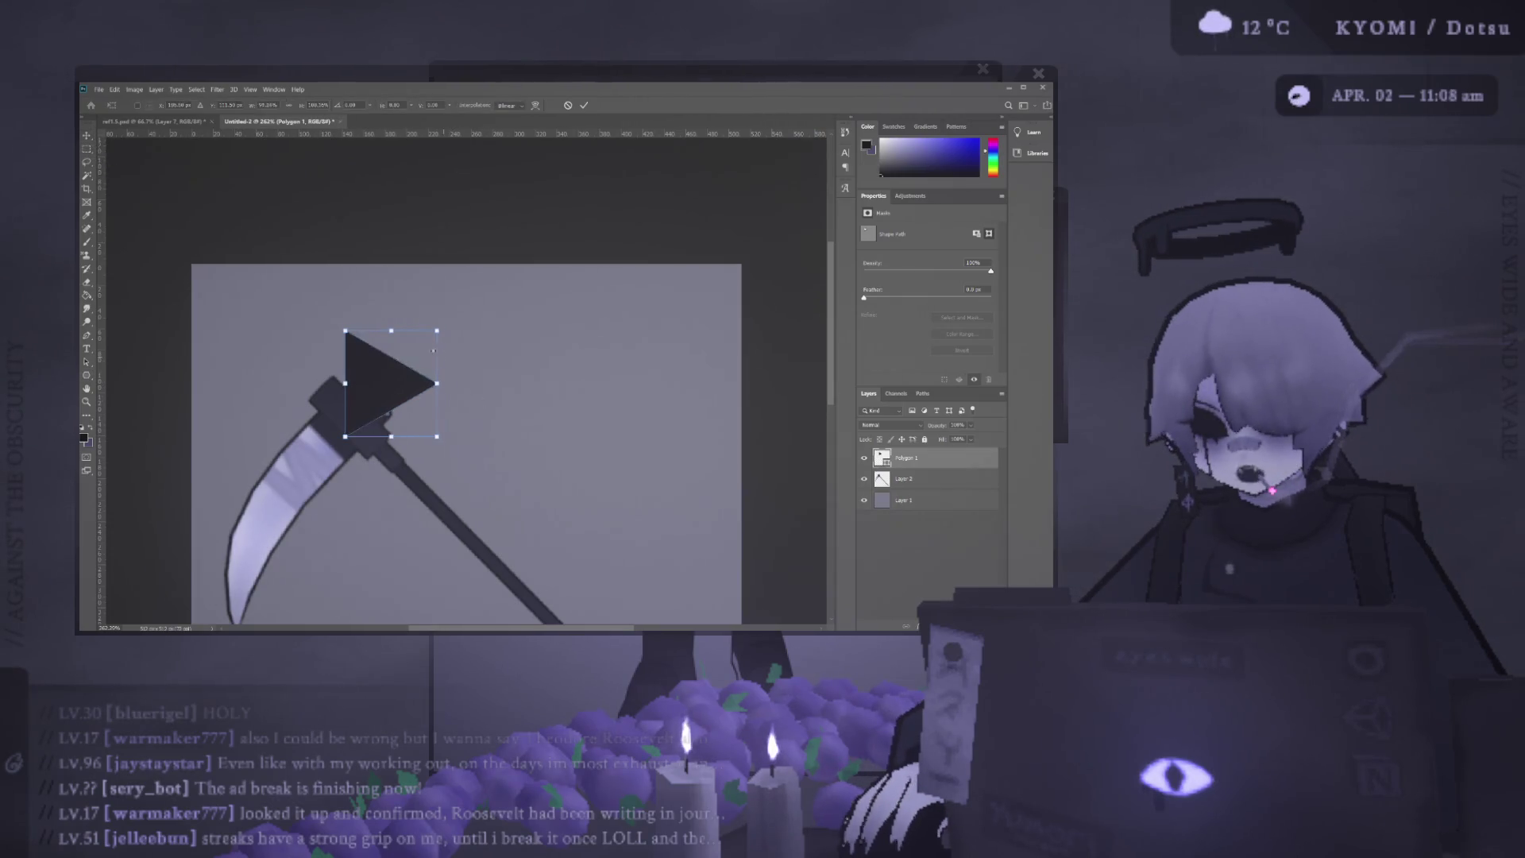
# Move the black triangle to the canvas top-left edge and stretch it downward.
pyautogui.moveTo(375, 377)
pyautogui.mouseDown()
pyautogui.moveTo(285, 316)
pyautogui.moveTo(321, 260)
pyautogui.mouseUp()
pyautogui.moveTo(268, 316); pyautogui.dragTo(226, 290)
pyautogui.moveTo(292, 350)
pyautogui.mouseDown()
pyautogui.moveTo(300, 386)
pyautogui.moveTo(227, 336)
pyautogui.mouseUp()
pyautogui.moveTo(221, 394); pyautogui.dragTo(231, 403)
pyautogui.moveTo(226, 340)
pyautogui.mouseDown()
pyautogui.moveTo(341, 259)
pyautogui.moveTo(326, 303)
pyautogui.moveTo(325, 264)
pyautogui.mouseUp()
# Straighten the triangle's left edge vertical, lower its right side and shift it right.
pyautogui.moveTo(218, 393); pyautogui.dragTo(192, 403)
pyautogui.moveTo(190, 262); pyautogui.dragTo(182, 269)
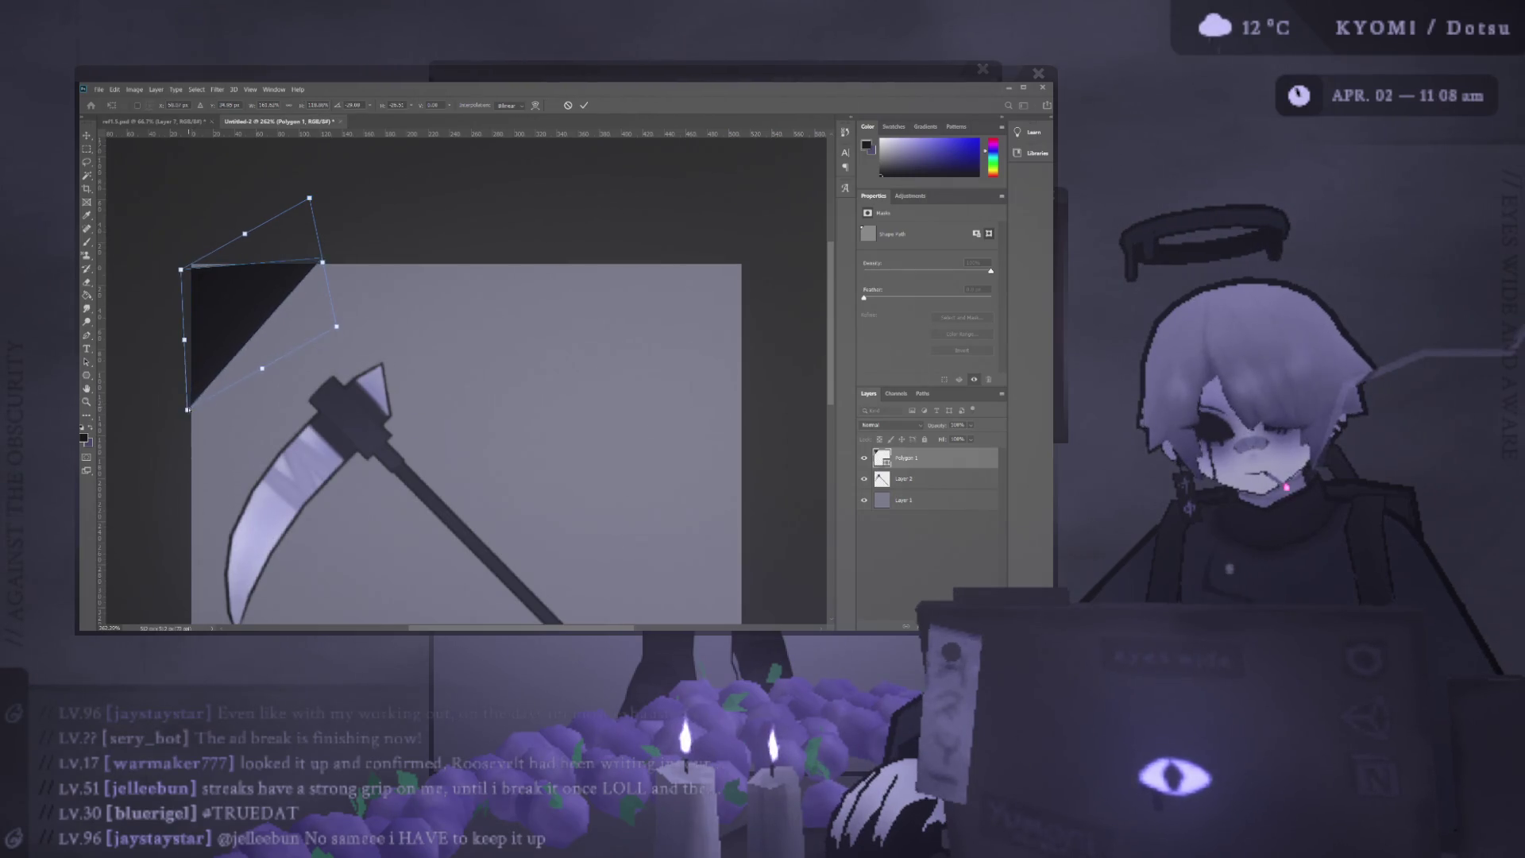
pyautogui.moveTo(181, 269); pyautogui.dragTo(193, 265)
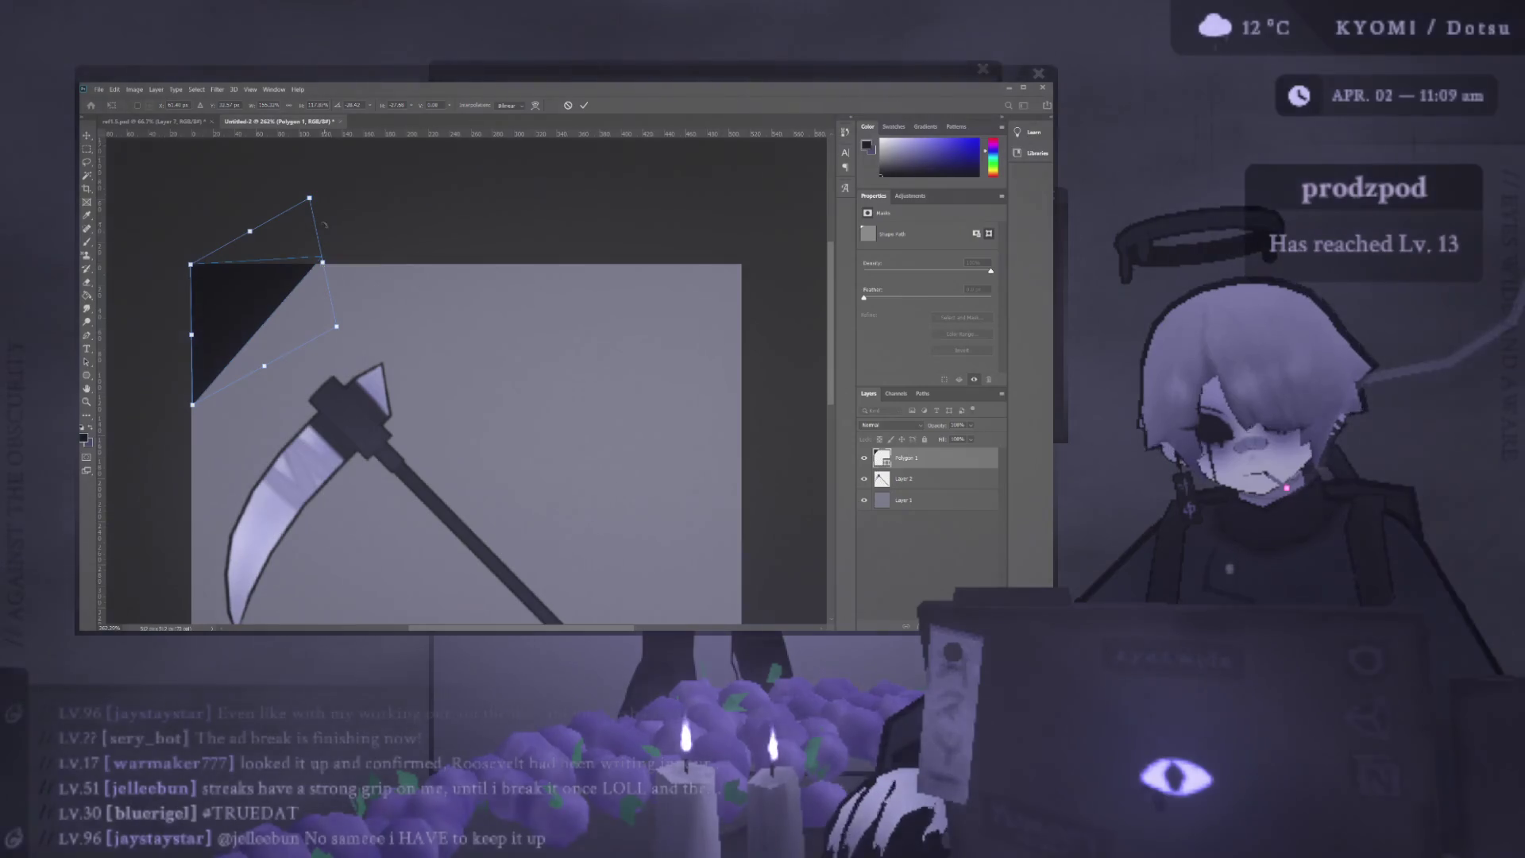
pyautogui.moveTo(322, 259); pyautogui.dragTo(322, 272)
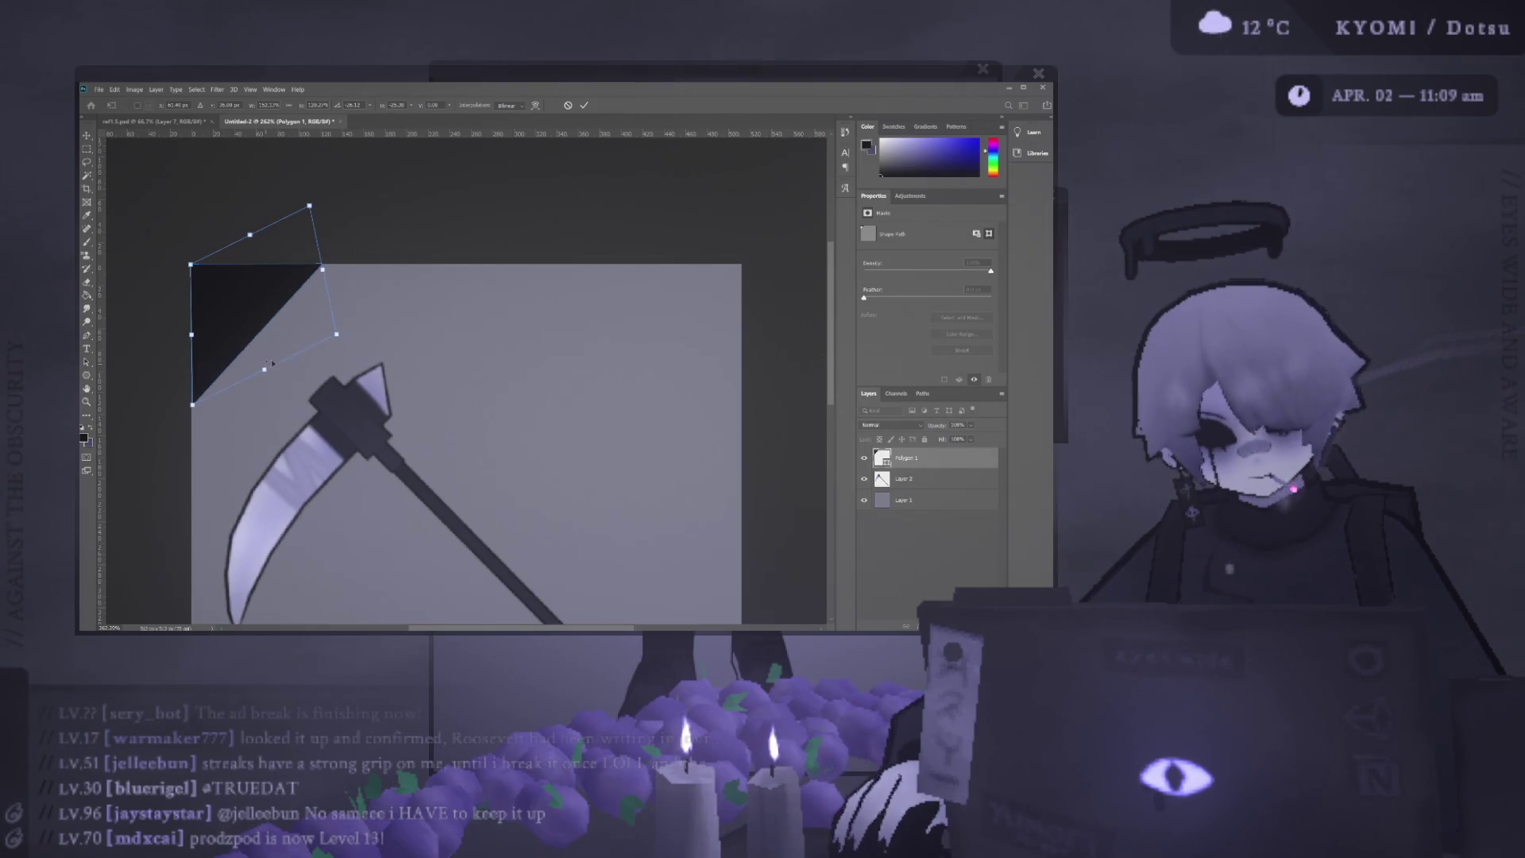
pyautogui.moveTo(245, 312)
pyautogui.mouseDown()
pyautogui.moveTo(277, 333)
pyautogui.moveTo(285, 312)
pyautogui.mouseUp()
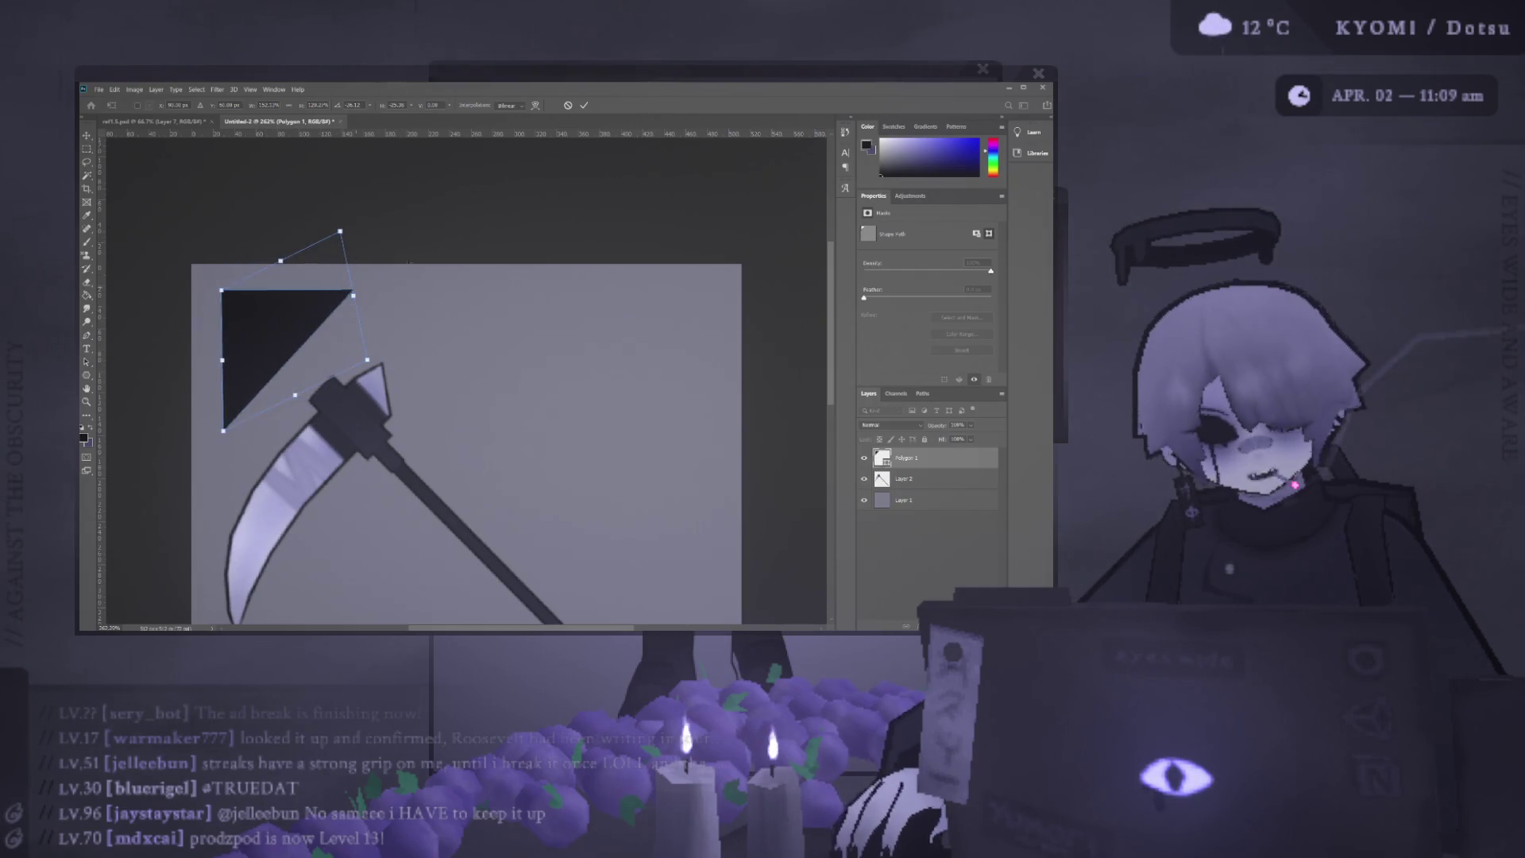
# Rotate the triangle about 45 degrees and align it with the canvas left edge.
pyautogui.moveTo(340, 233); pyautogui.dragTo(102, 382)
pyautogui.press('Return')
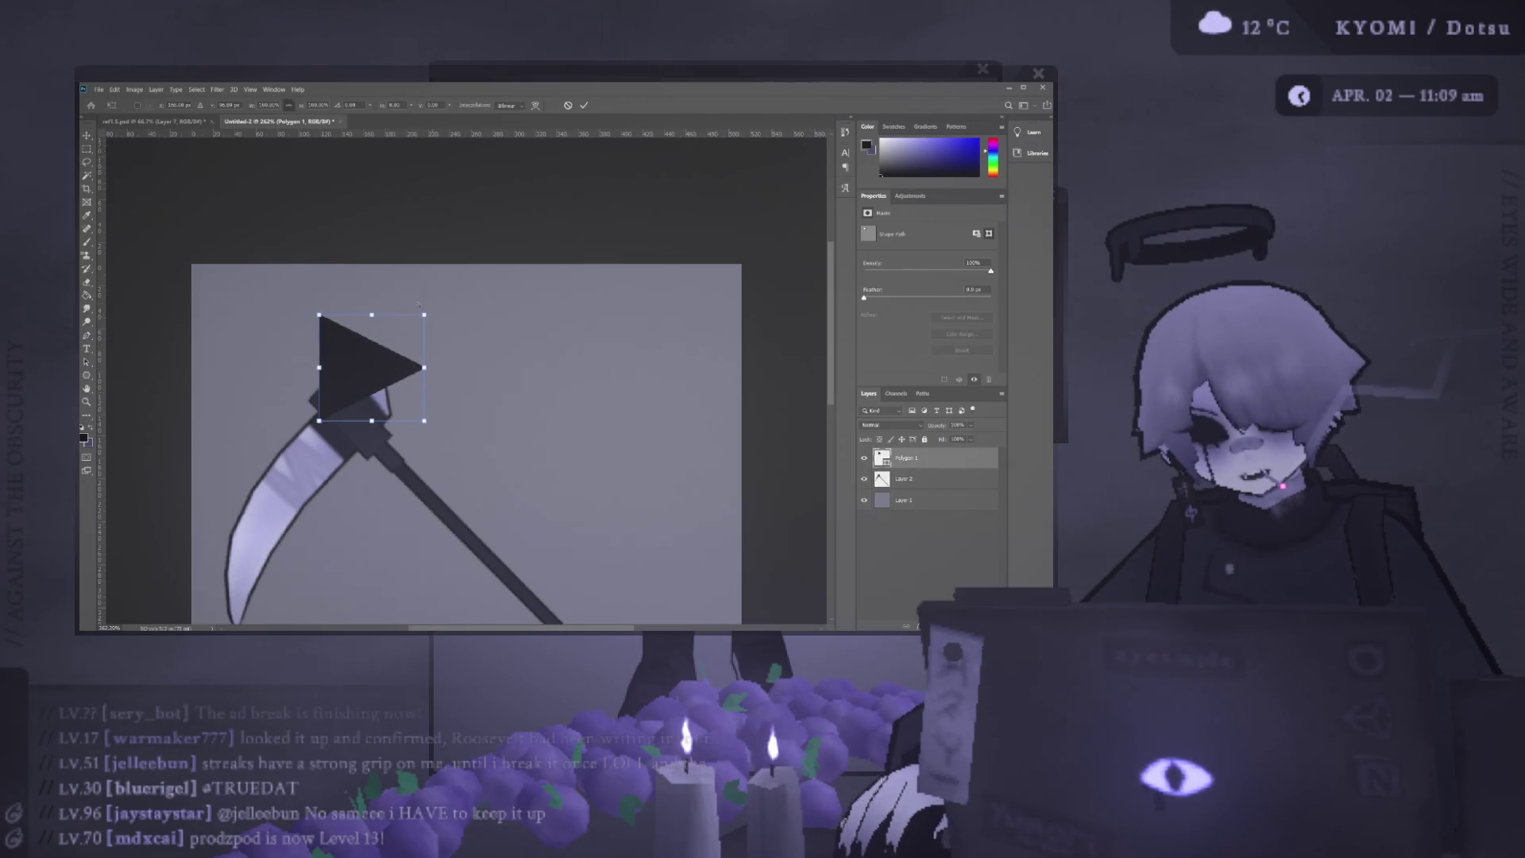
pyautogui.moveTo(431, 312); pyautogui.dragTo(212, 369)
pyautogui.moveTo(381, 377); pyautogui.dragTo(191, 274)
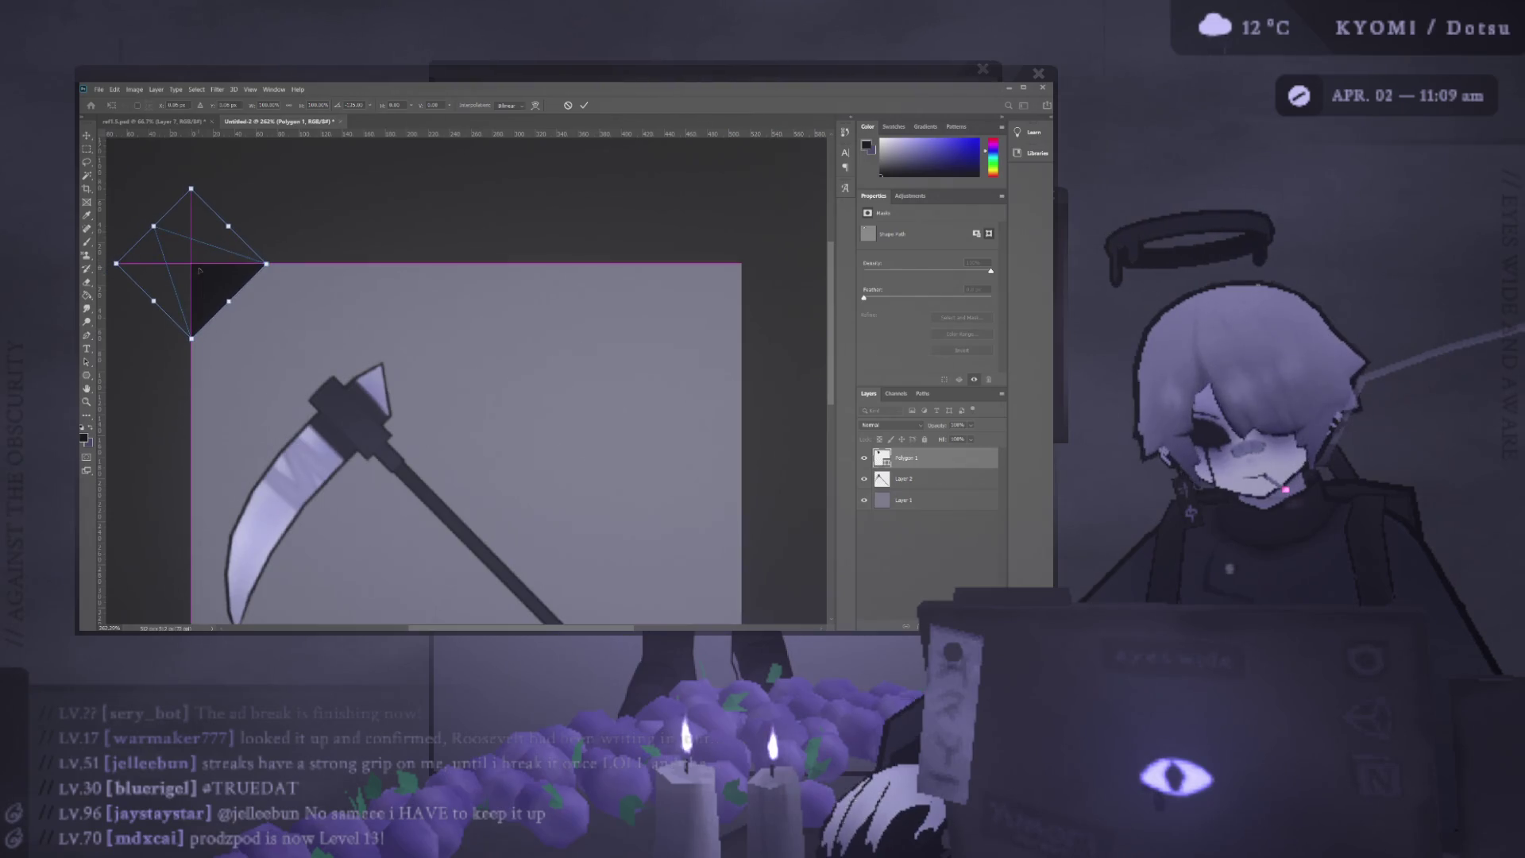
pyautogui.moveTo(191, 273); pyautogui.dragTo(211, 272)
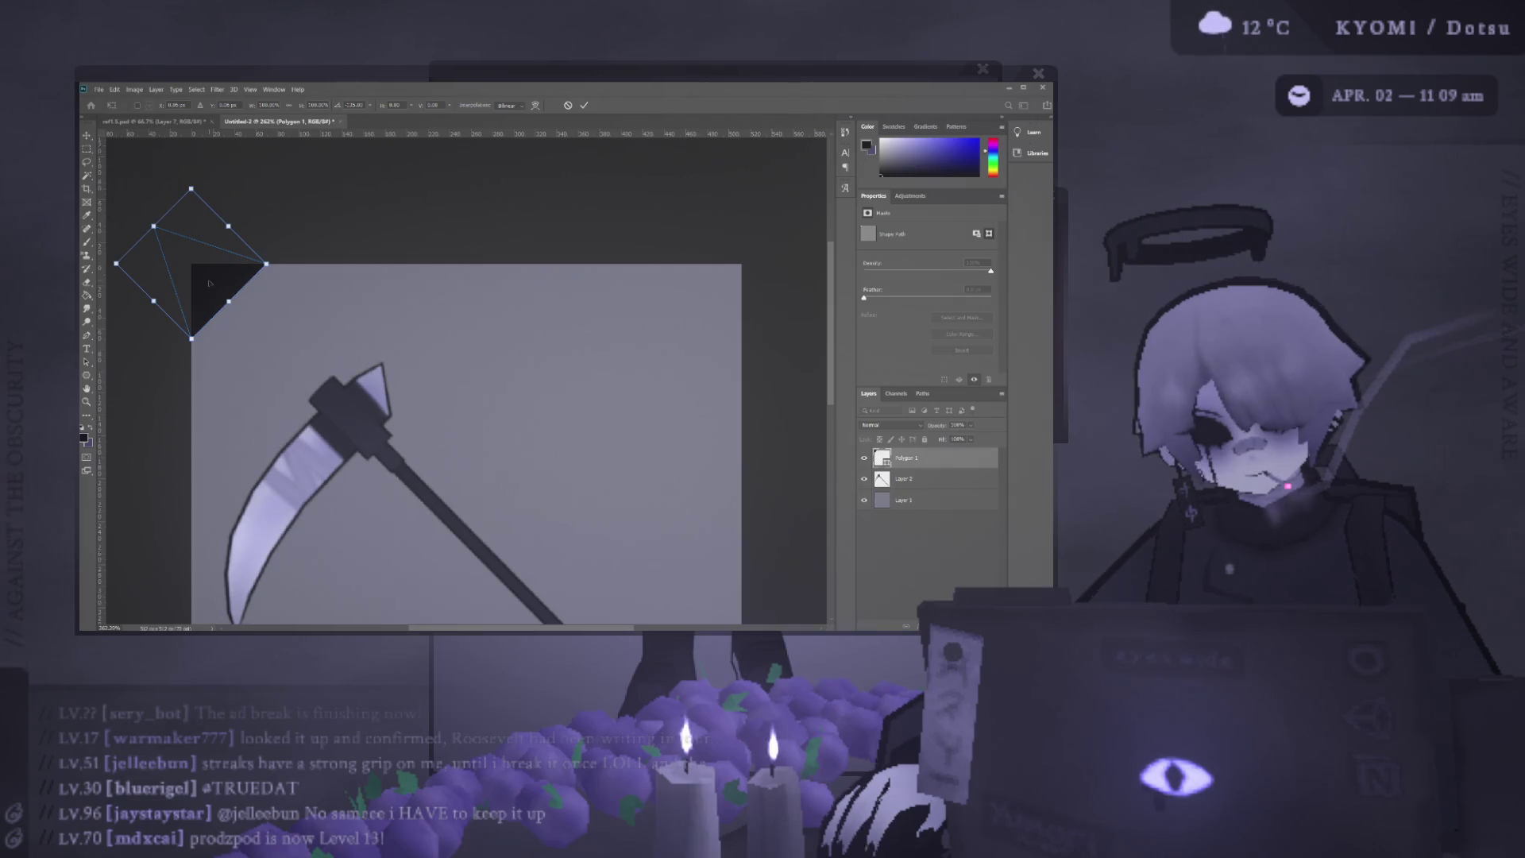
# Enlarge and reorient the triangle above the scythe blade and commit the transform.
pyautogui.moveTo(115, 263)
pyautogui.mouseDown()
pyautogui.moveTo(151, 298)
pyautogui.moveTo(261, 329)
pyautogui.moveTo(283, 354)
pyautogui.mouseUp()
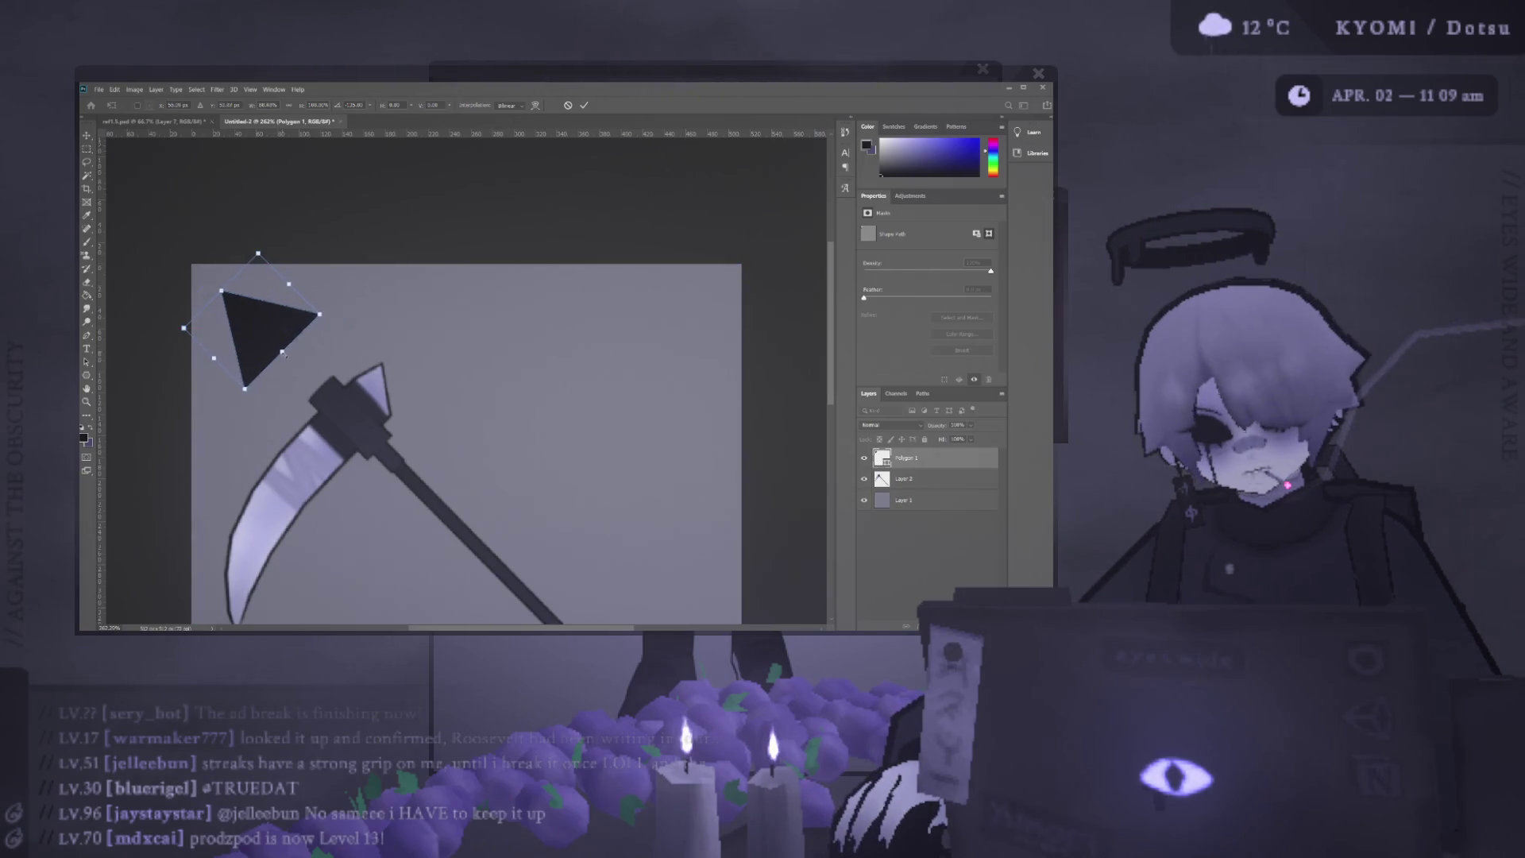
pyautogui.moveTo(284, 354)
pyautogui.mouseDown()
pyautogui.moveTo(293, 365)
pyautogui.moveTo(287, 353)
pyautogui.mouseUp()
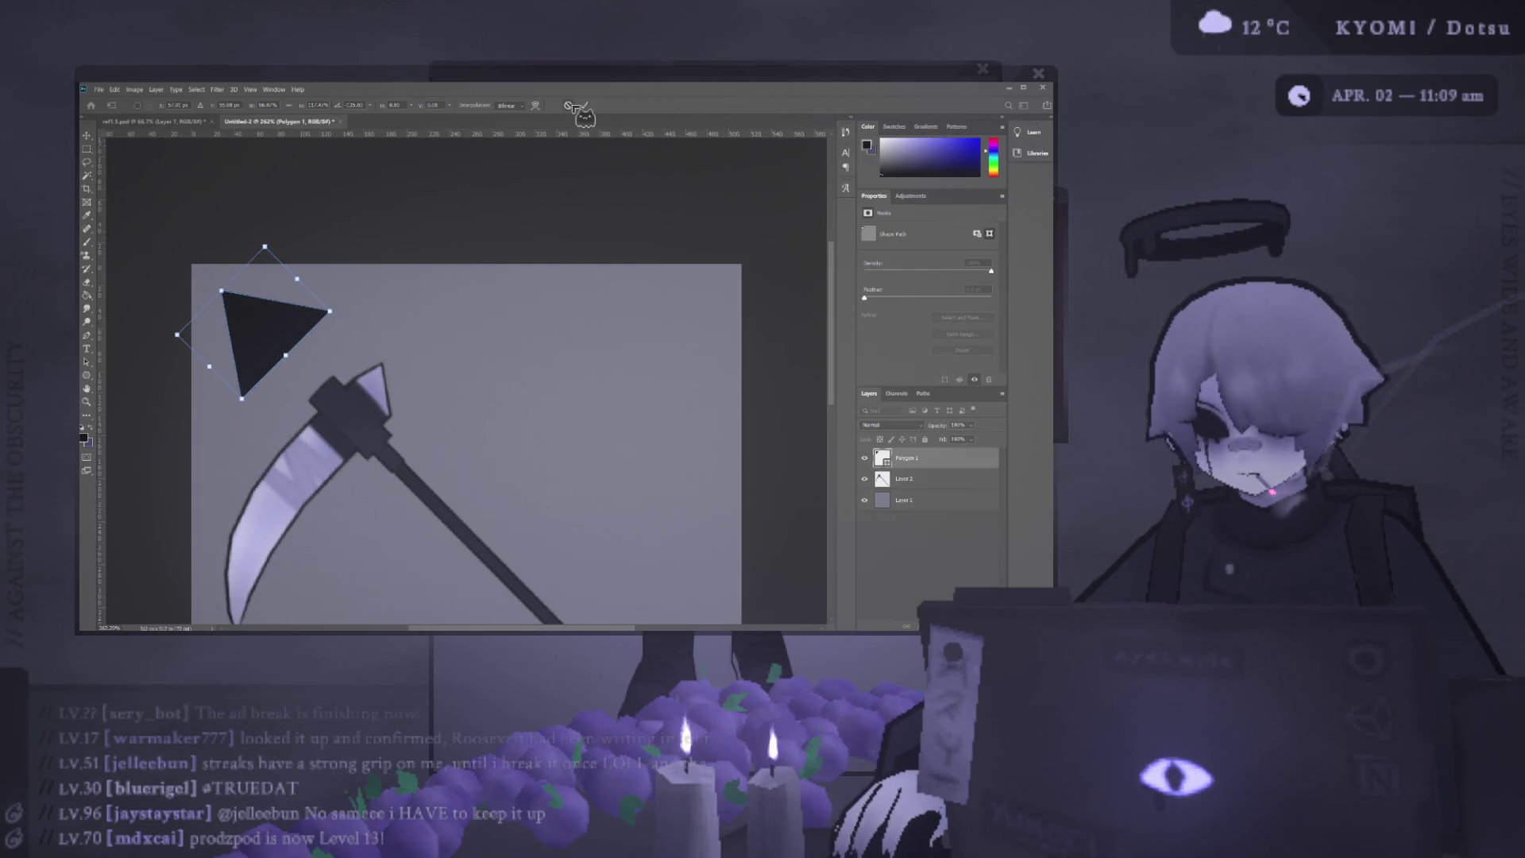
pyautogui.press('Return')
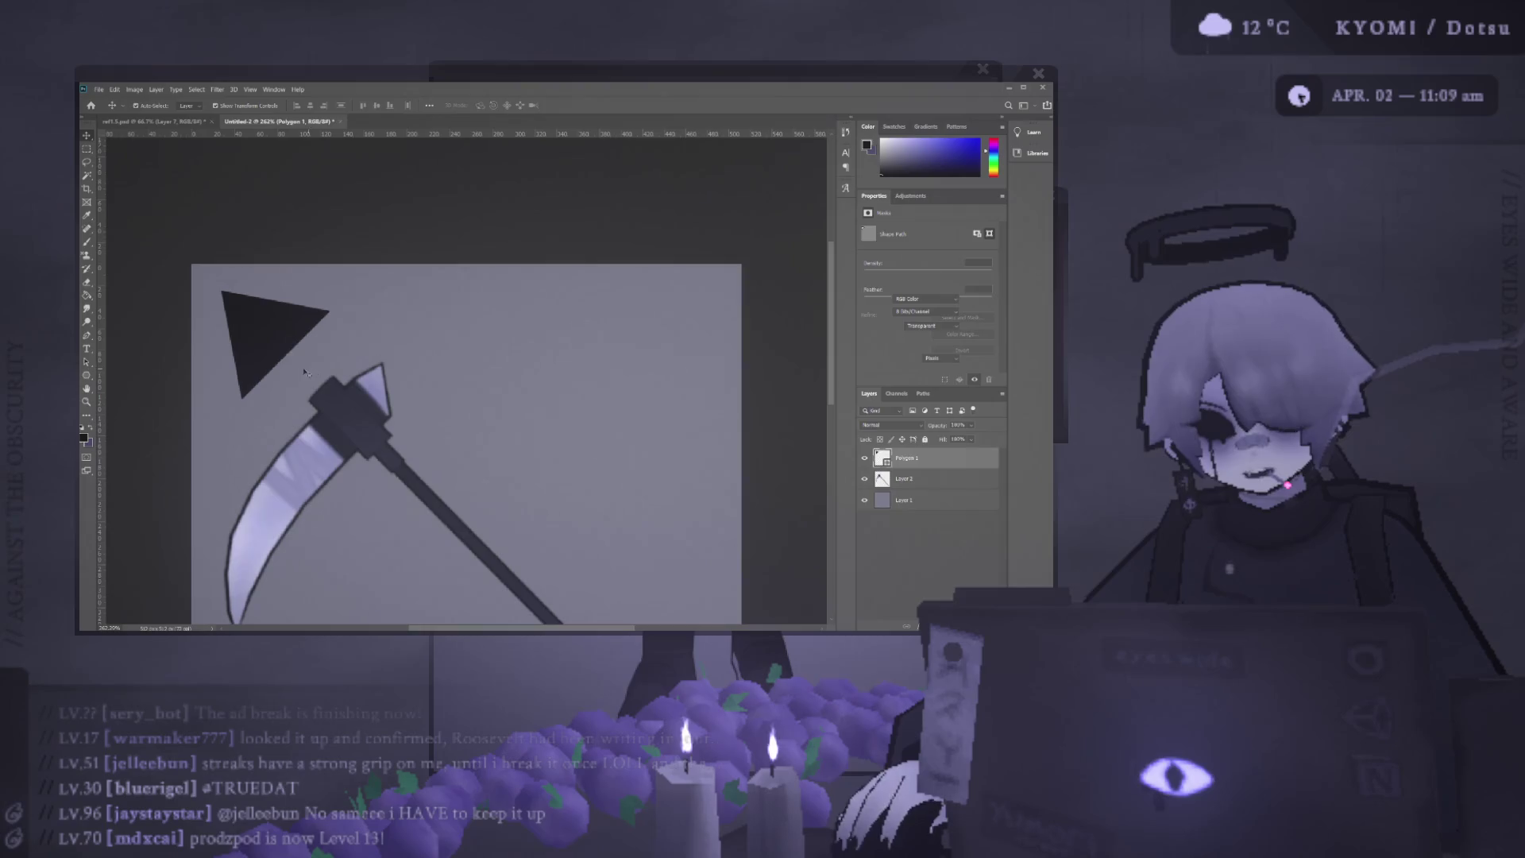
# Confirm the triangle's shape and tuck it into the canvas's top-left corner.
pyautogui.click(286, 349)
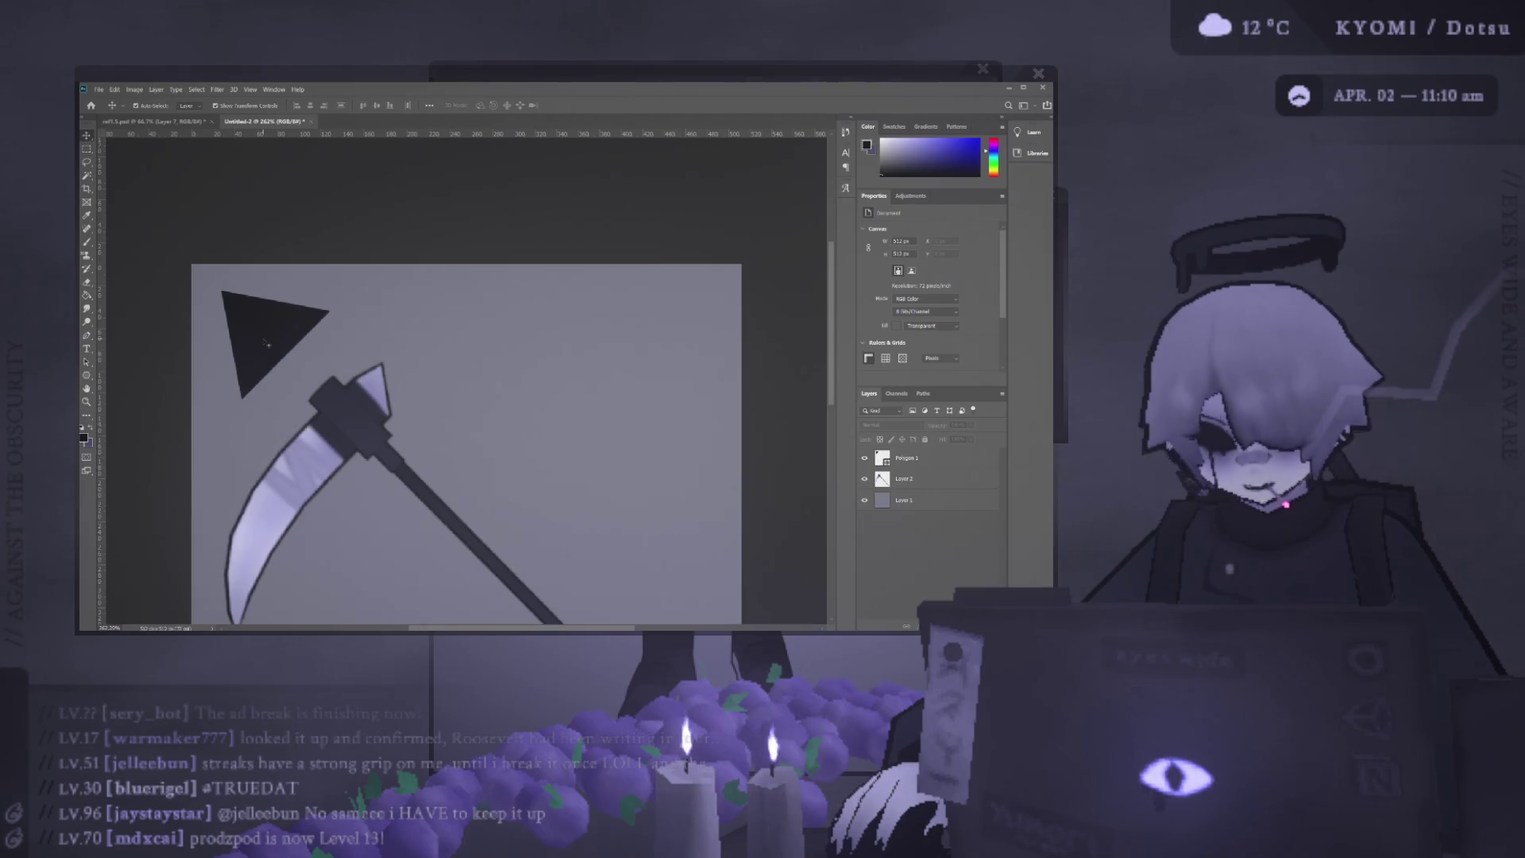
pyautogui.moveTo(273, 322); pyautogui.dragTo(278, 333)
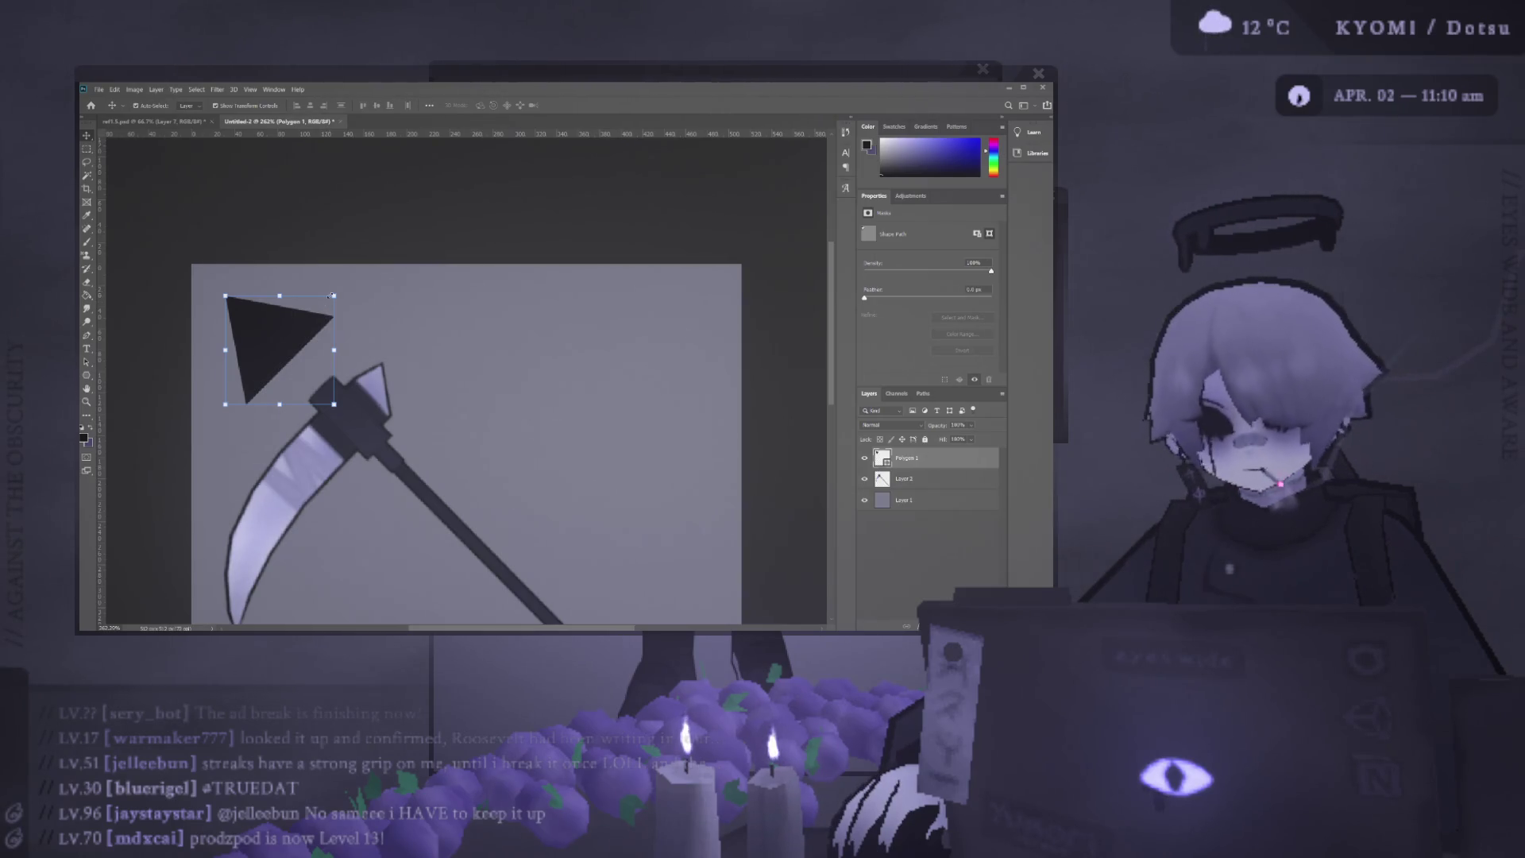
pyautogui.moveTo(292, 345); pyautogui.dragTo(252, 311)
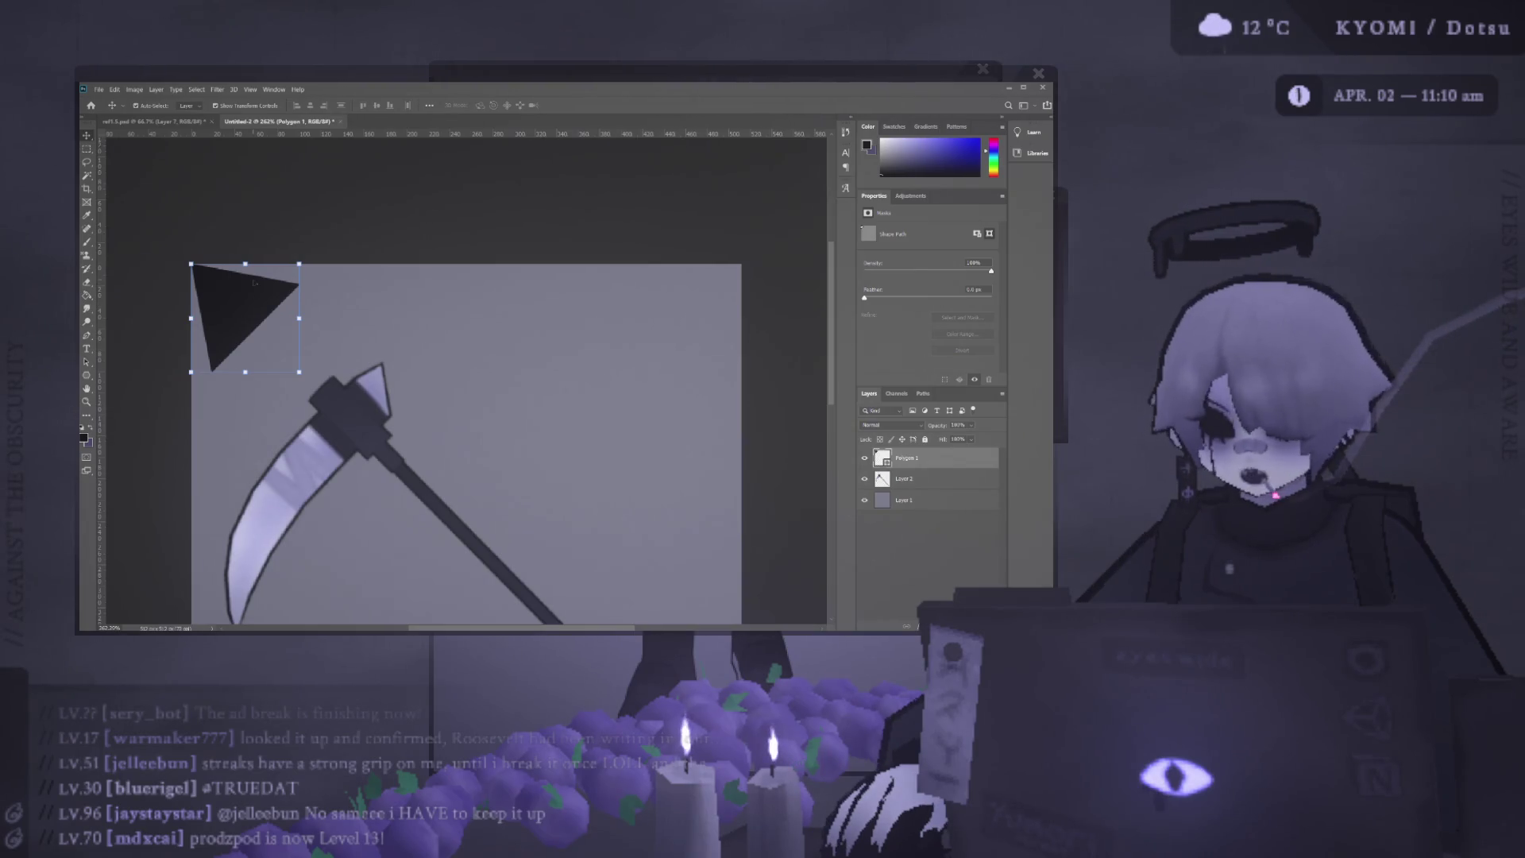
pyautogui.click(251, 243)
pyautogui.hotkey('ctrl', '-')
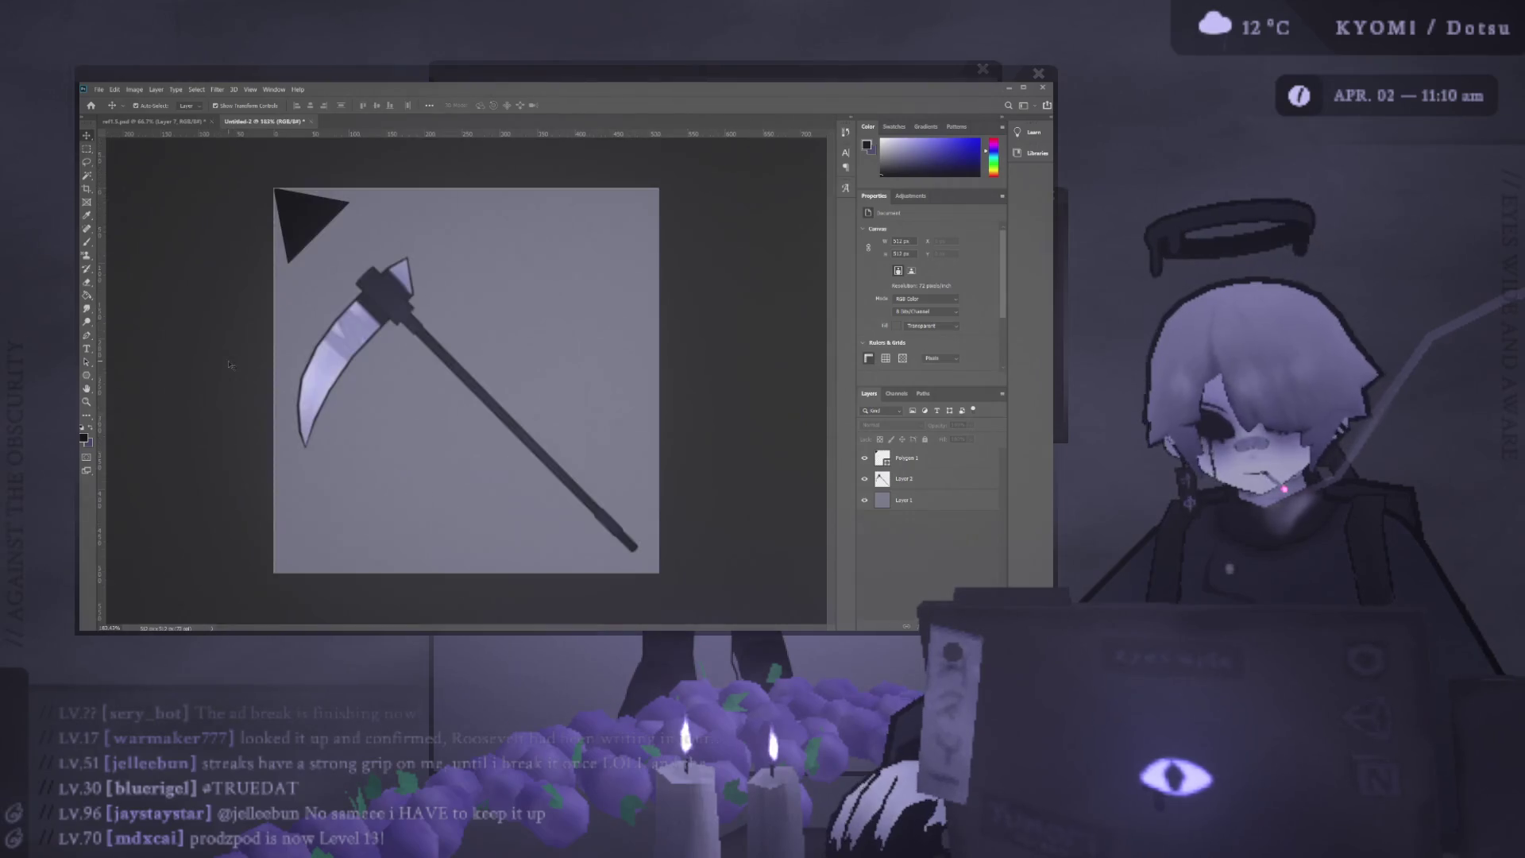
# Check the triangle, then start a dark rounded rectangle to its right with the Rounded Rectangle tool.
pyautogui.hotkey('ctrl', '-')
pyautogui.hotkey('ctrl', '-')
pyautogui.hotkey('ctrl', '+')
pyautogui.hotkey('ctrl', '+')
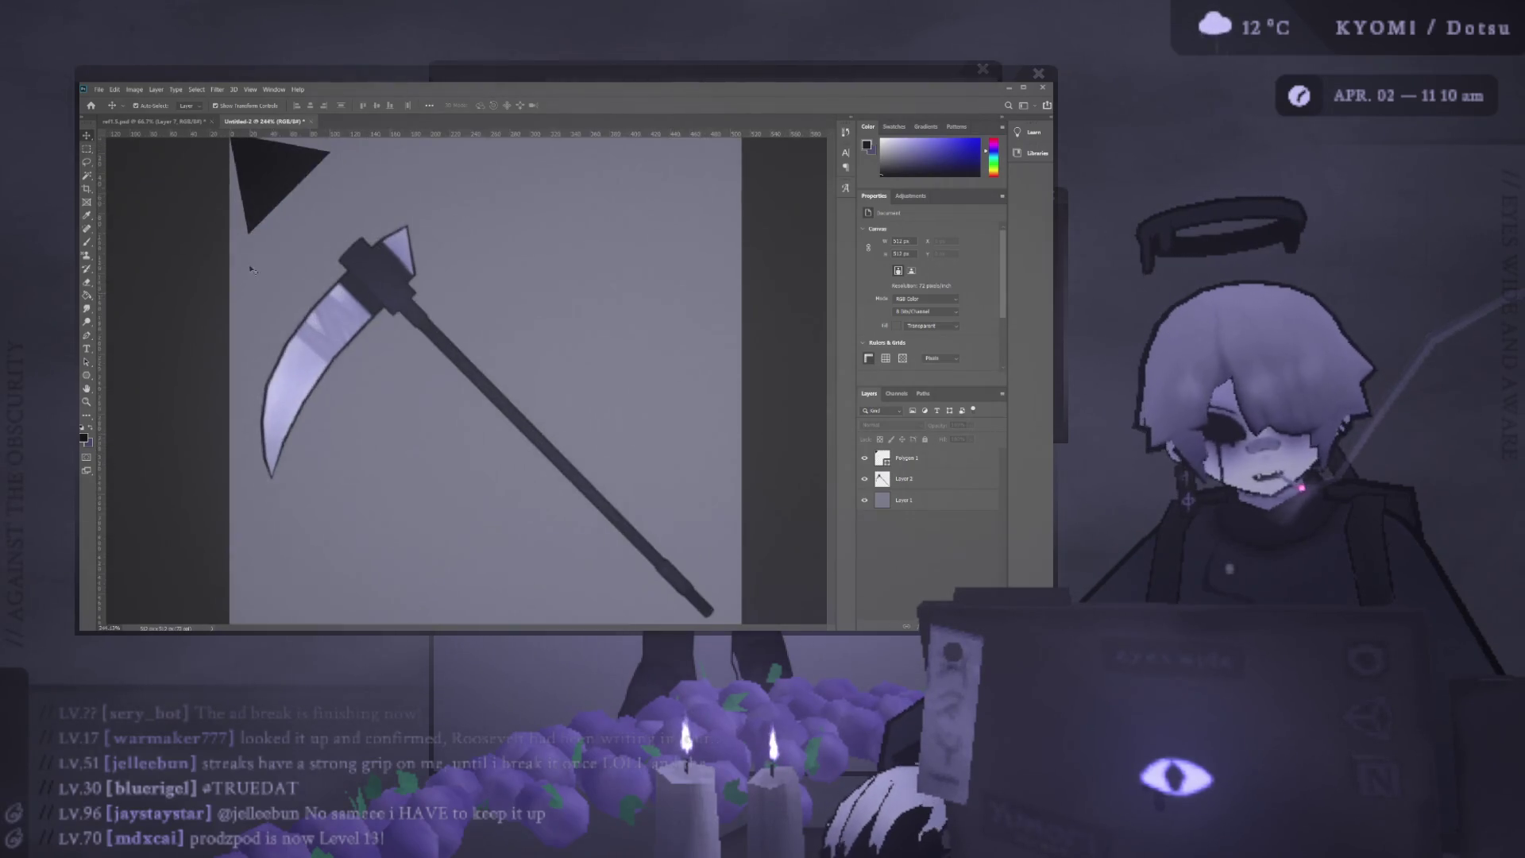
pyautogui.scroll(2, 275, 286)
pyautogui.scroll(2, 273, 251)
pyautogui.scroll(1, 257, 250)
pyautogui.scroll(1, 226, 258)
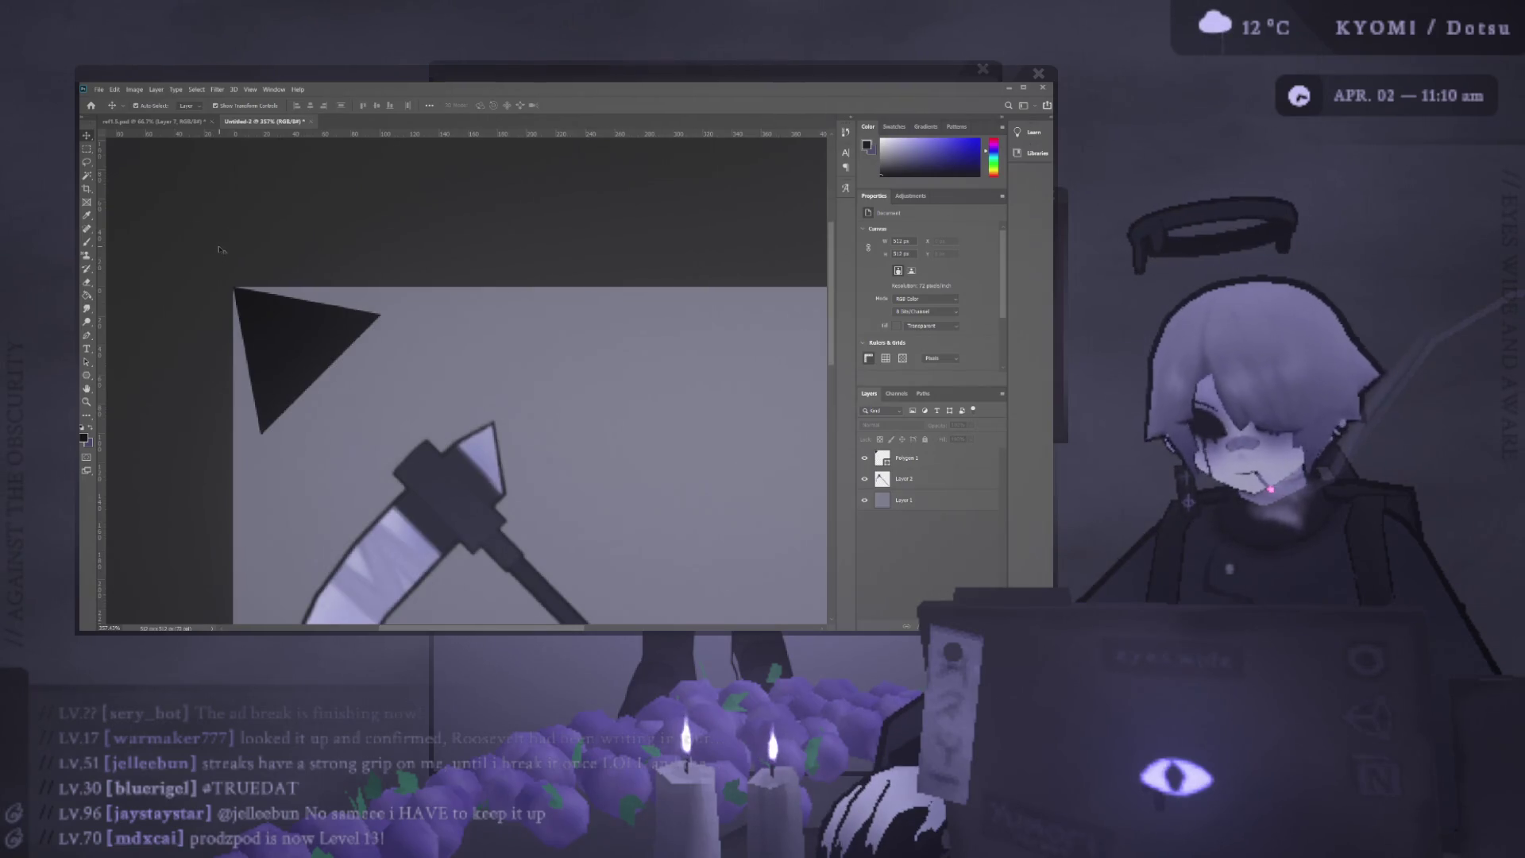
pyautogui.click(337, 333)
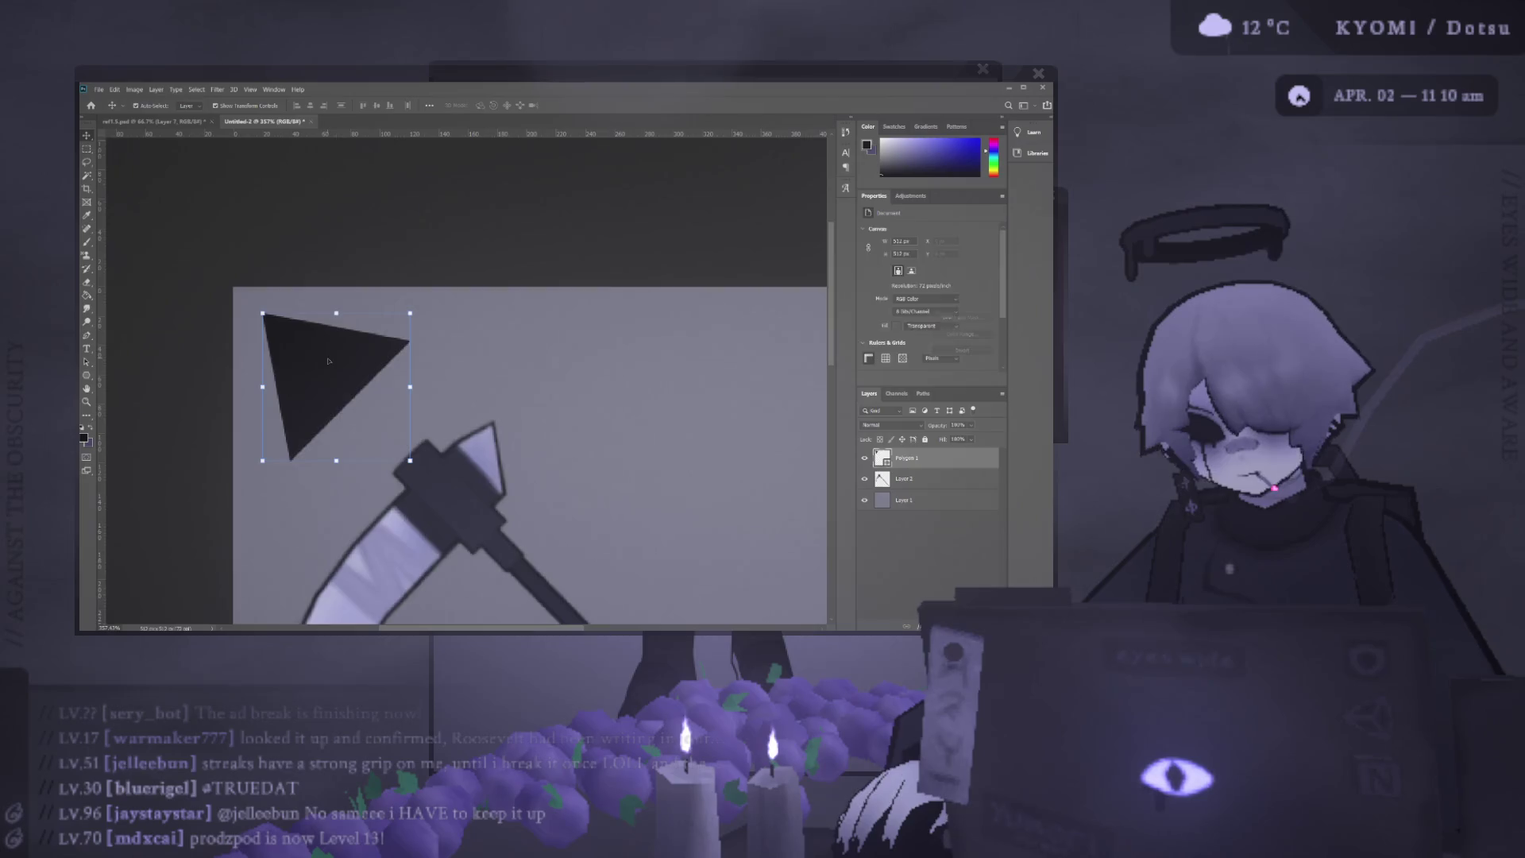
pyautogui.scroll(-3, 286, 334)
pyautogui.scroll(-2, 232, 322)
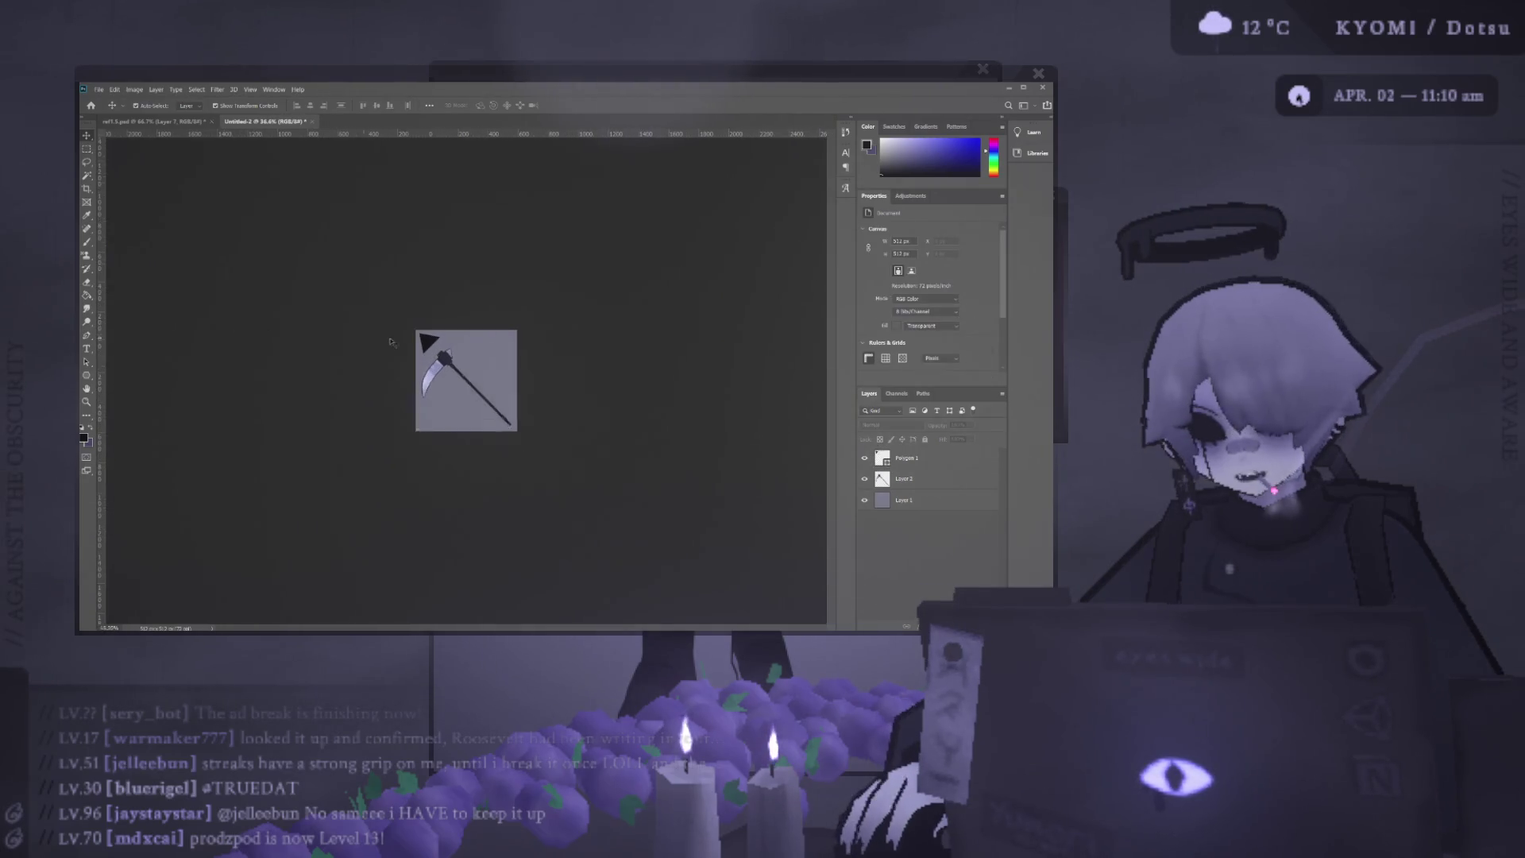
pyautogui.scroll(2, 203, 293)
pyautogui.scroll(2, 187, 276)
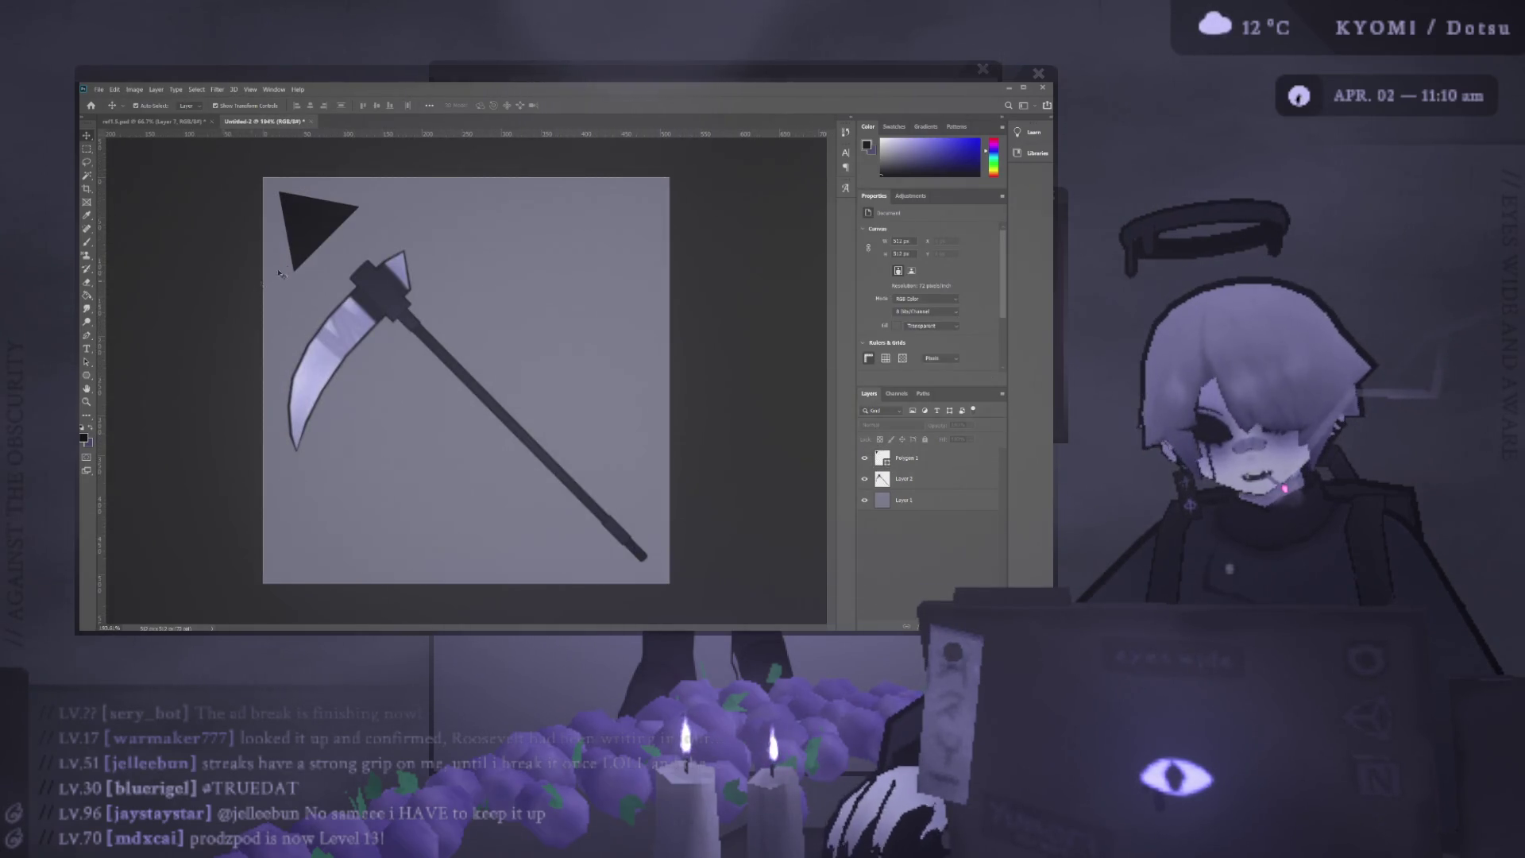
pyautogui.click(286, 221)
pyautogui.scroll(1, 276, 222)
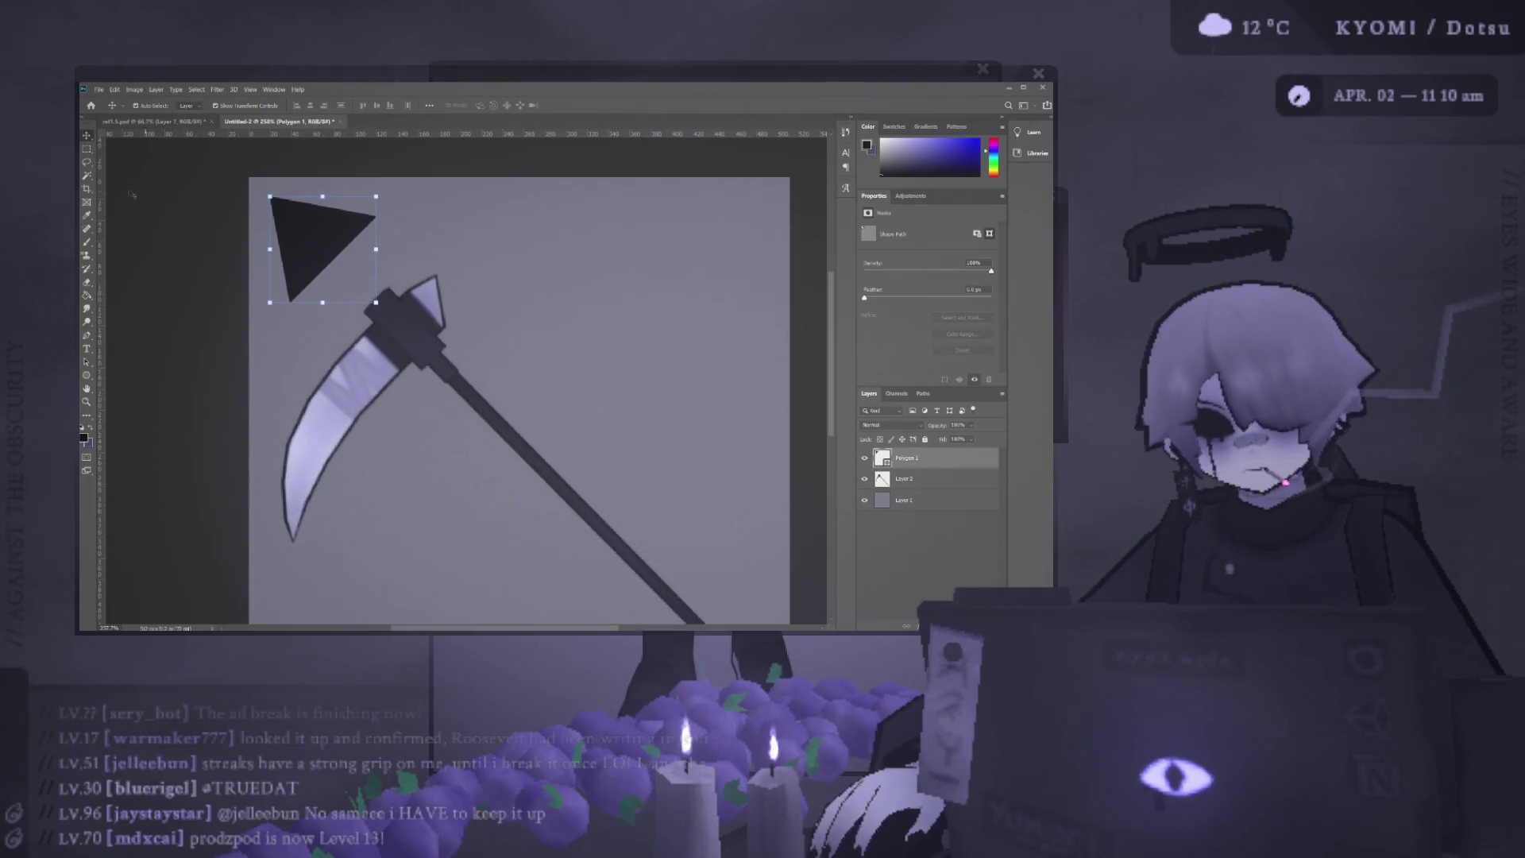
pyautogui.click(88, 374)
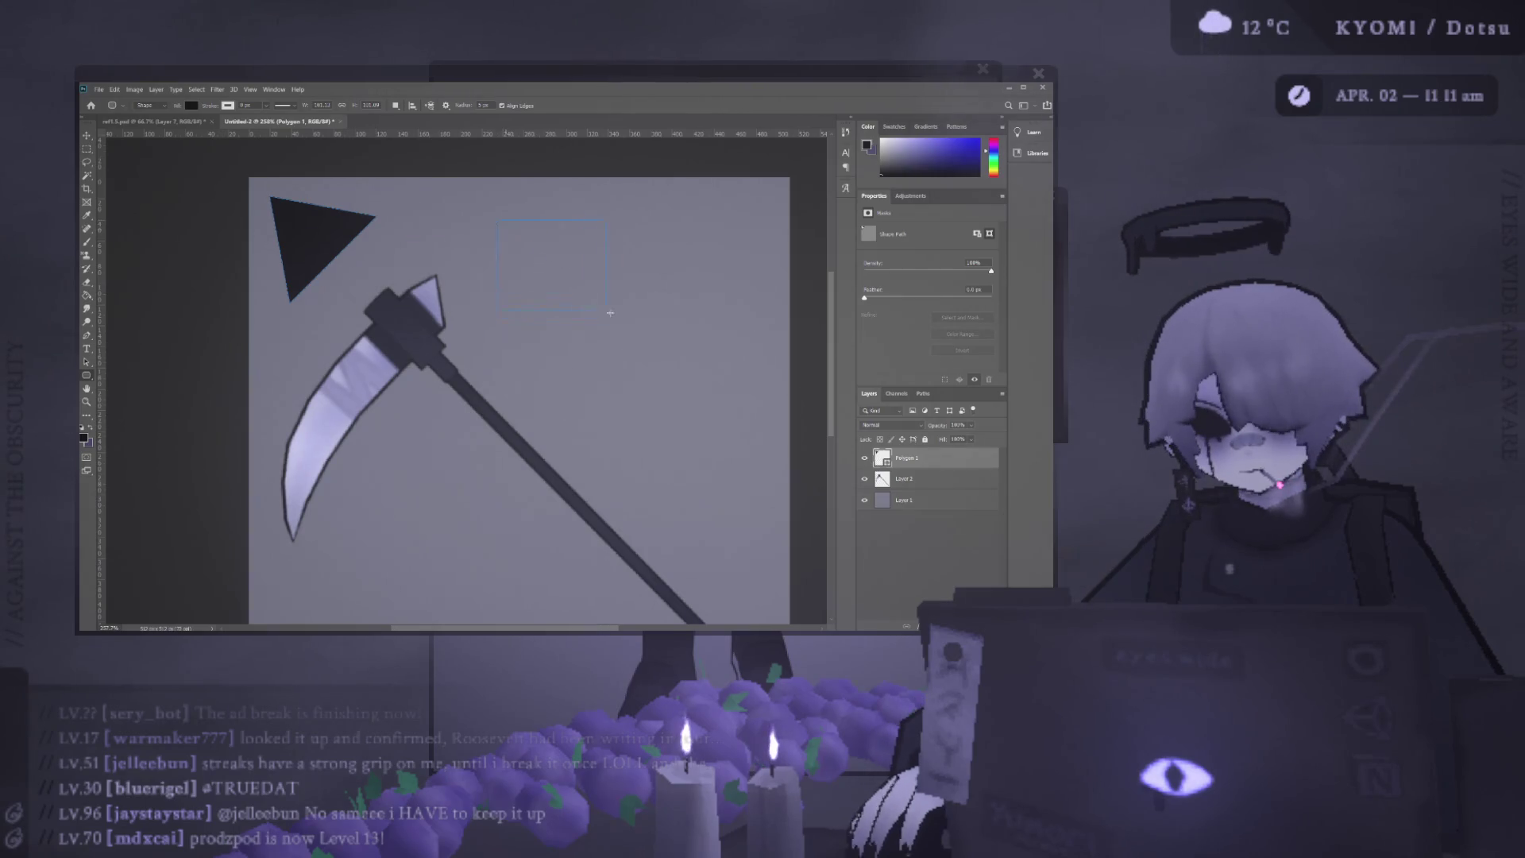
pyautogui.moveTo(649, 338); pyautogui.dragTo(650, 337)
pyautogui.hscroll(5, 425, 304)
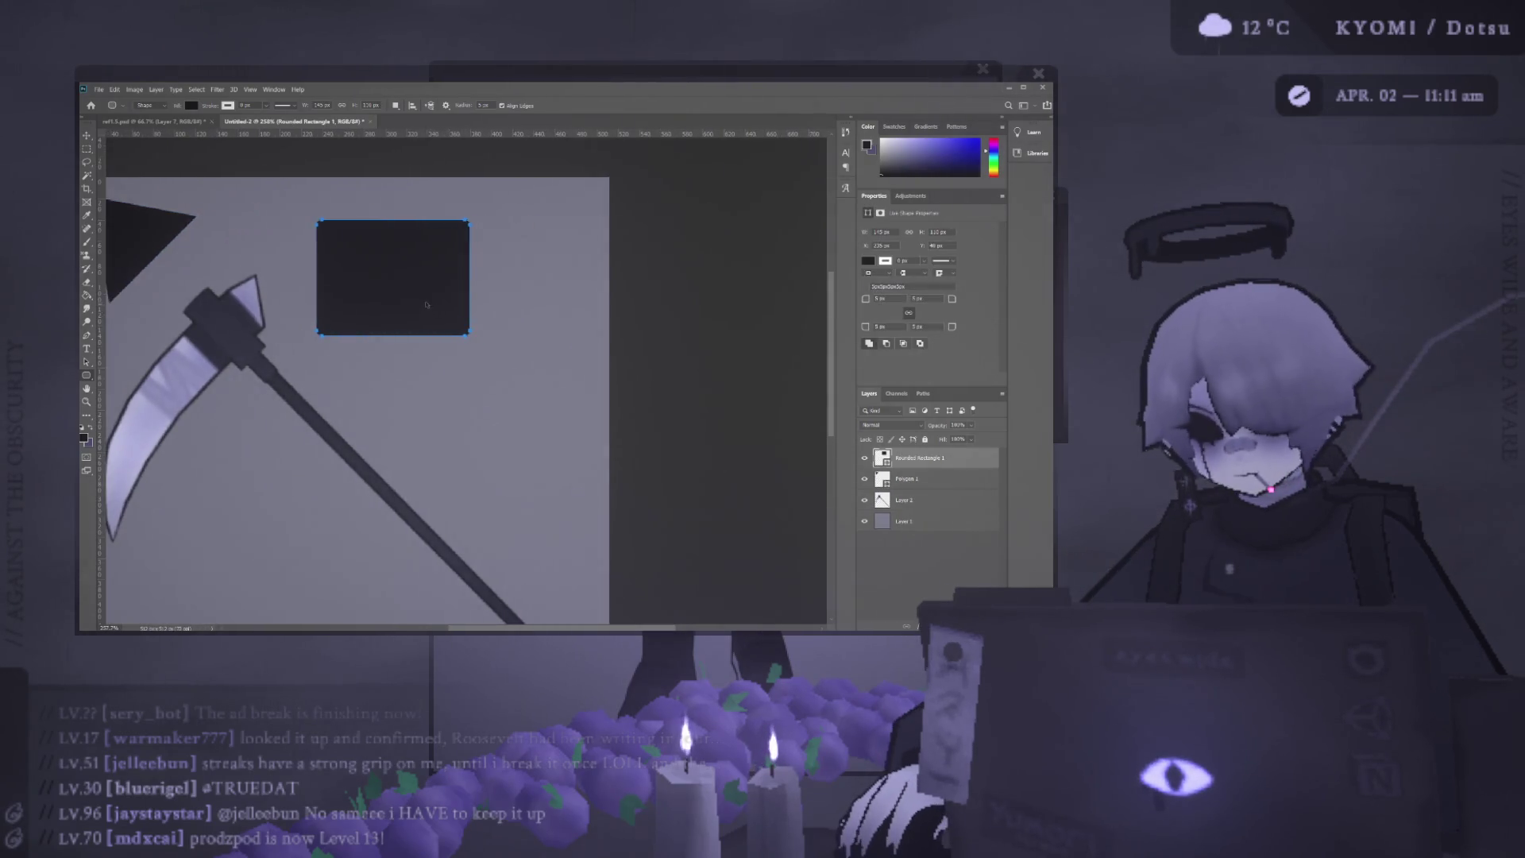
pyautogui.hscroll(1, 424, 304)
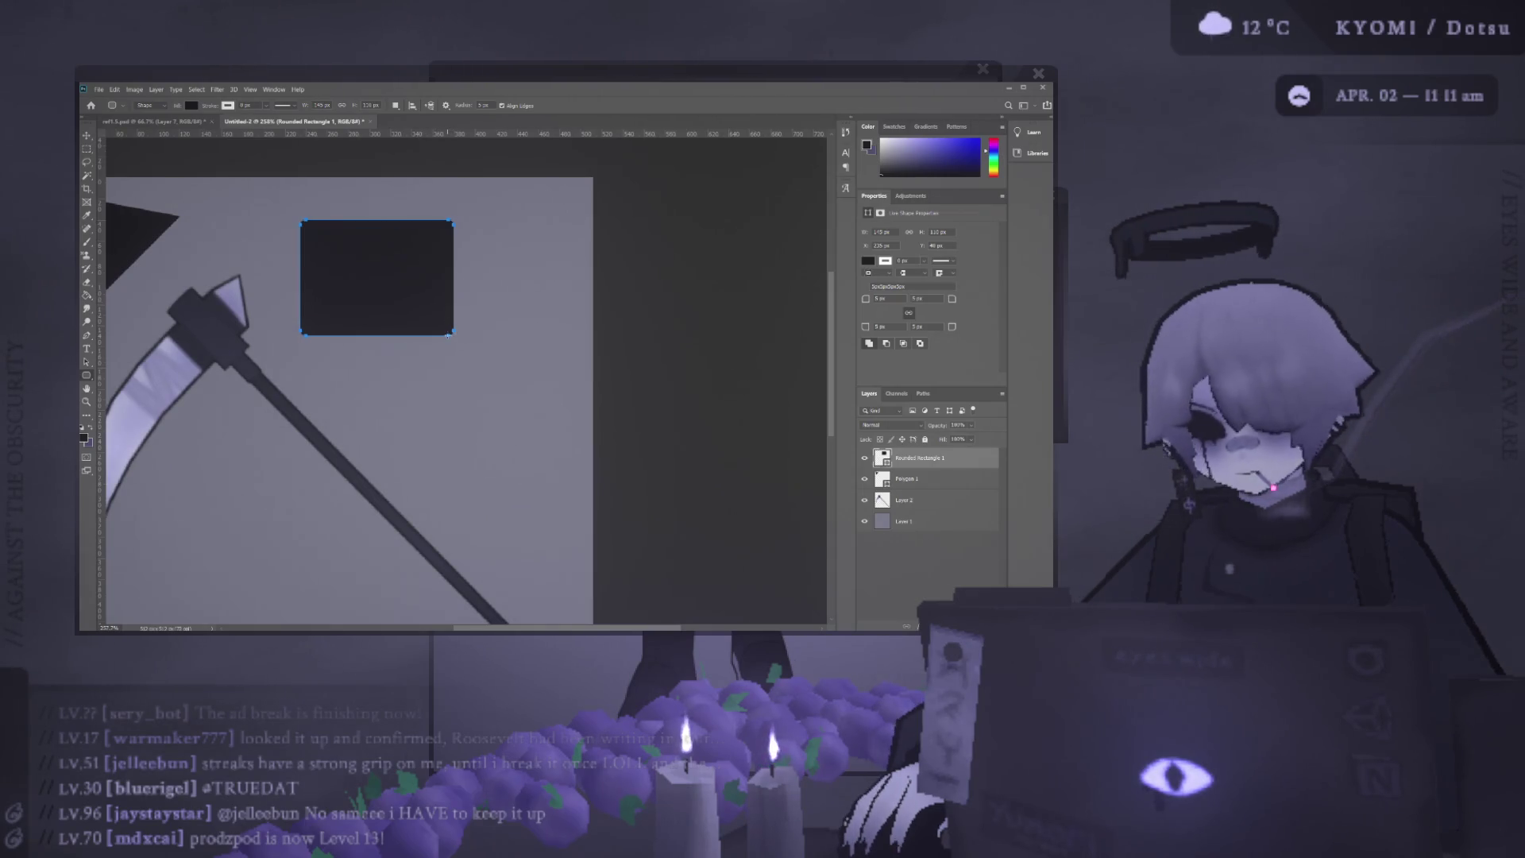
pyautogui.moveTo(446, 335); pyautogui.dragTo(448, 336)
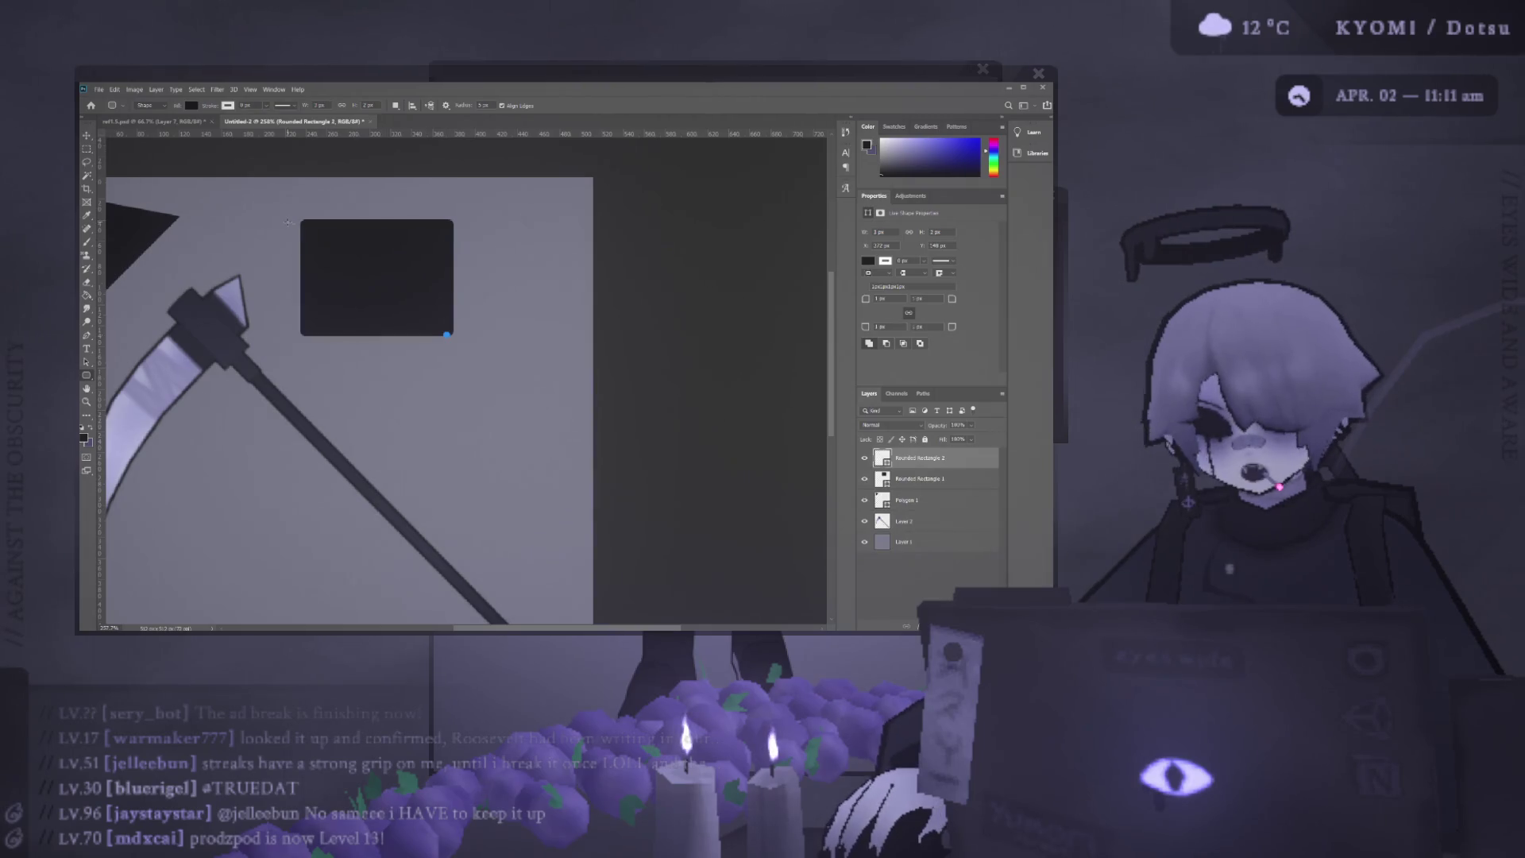
pyautogui.hotkey('ctrl', 'z')
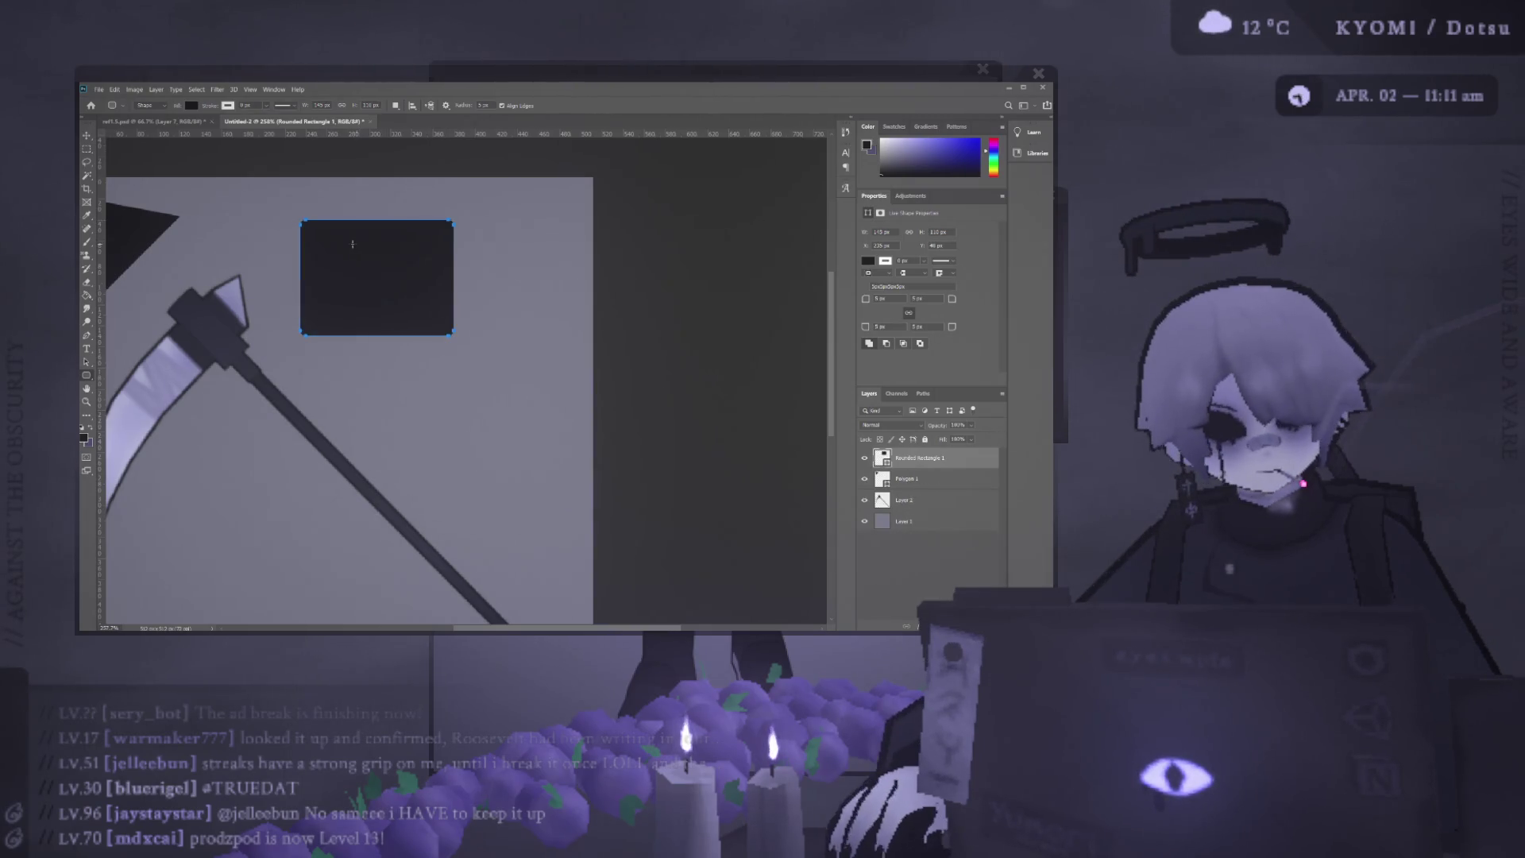
pyautogui.hotkey('ctrl', 't')
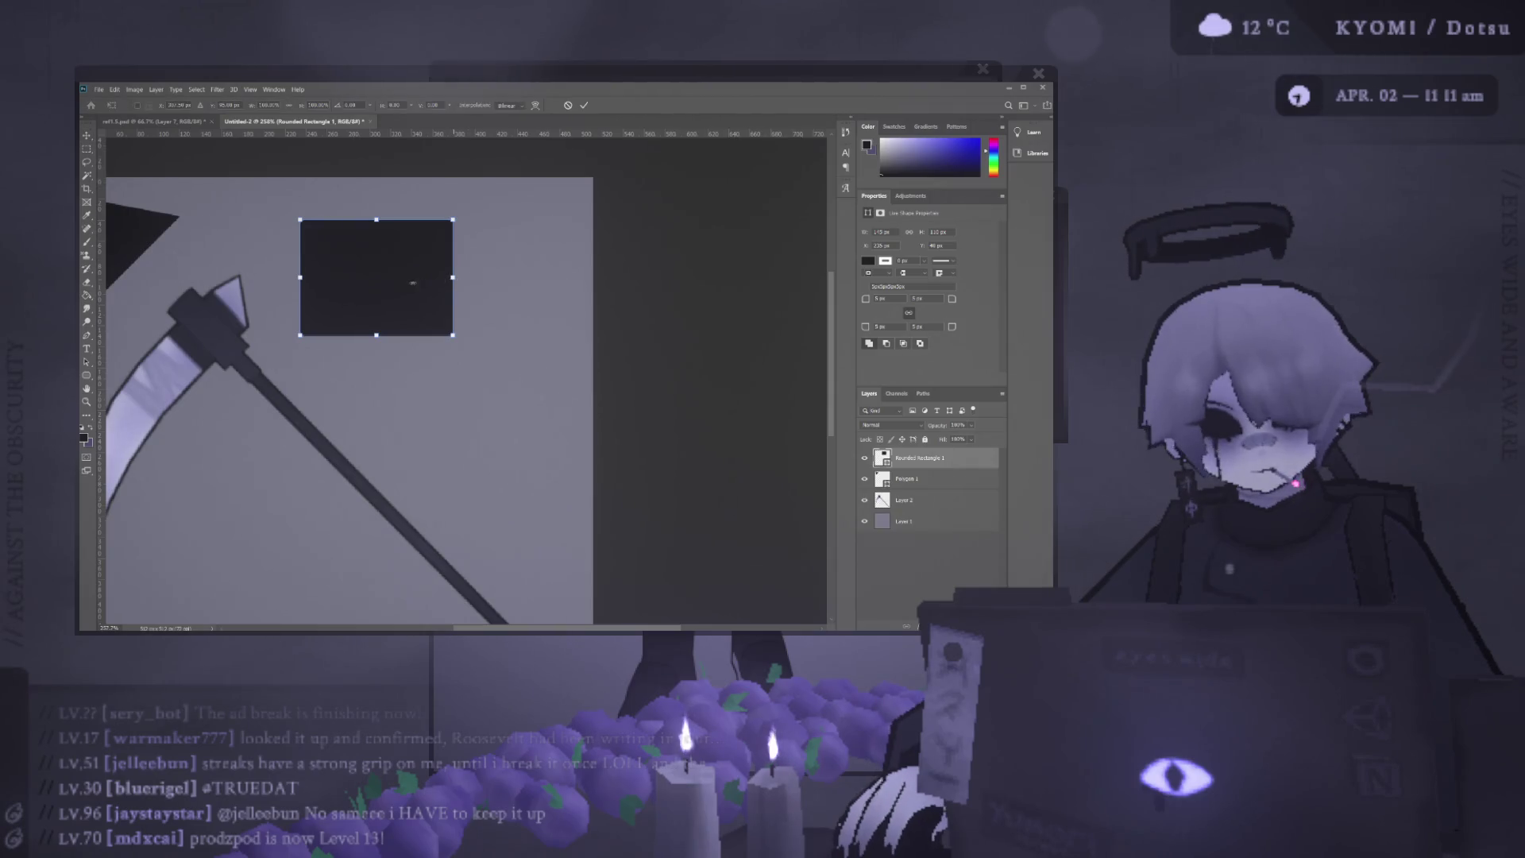
pyautogui.moveTo(453, 276); pyautogui.dragTo(418, 286)
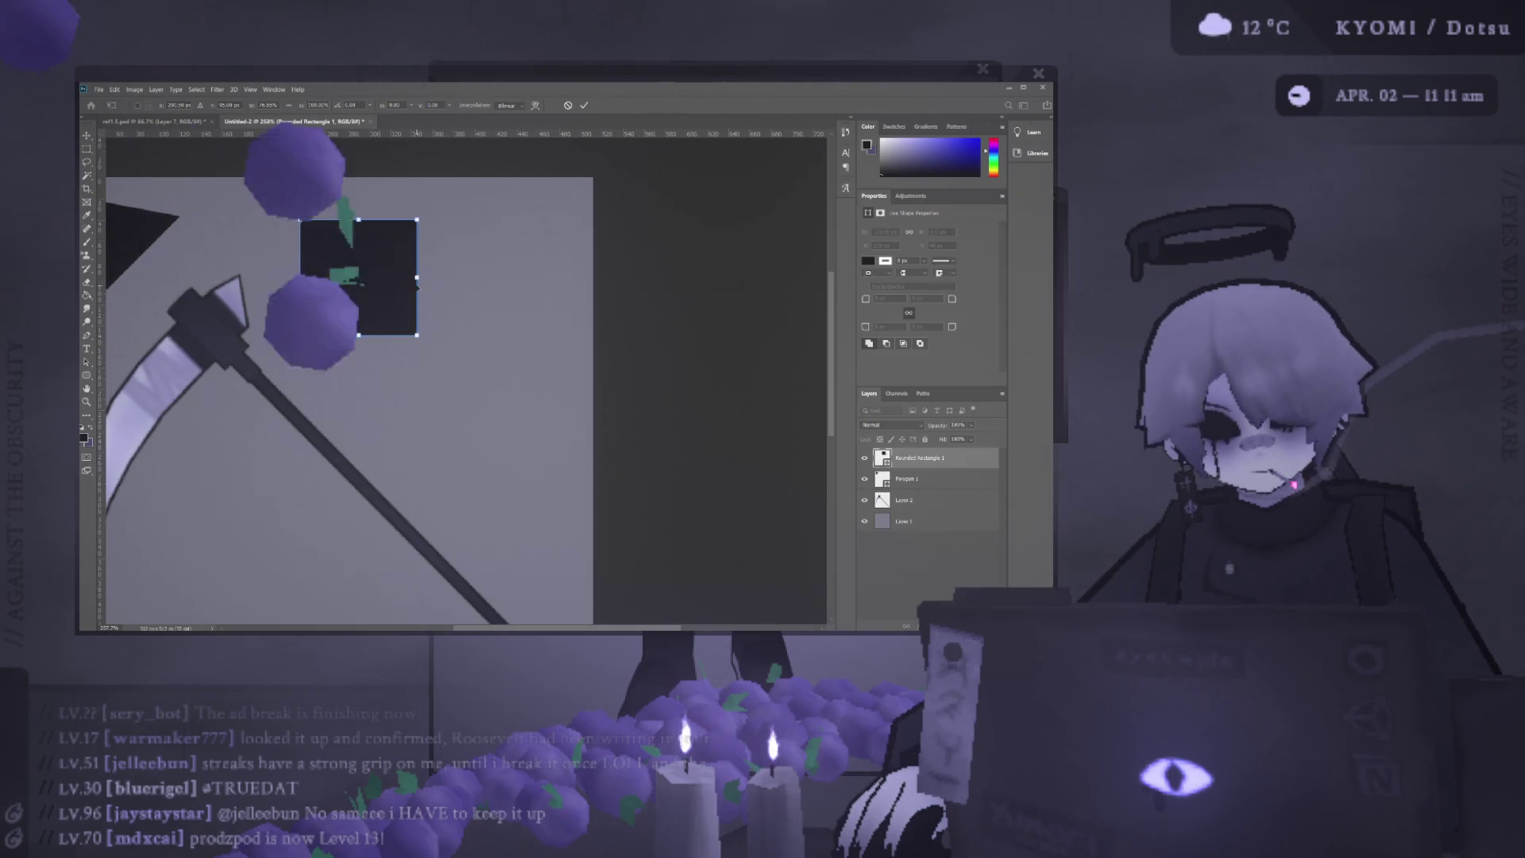
pyautogui.moveTo(386, 282); pyautogui.dragTo(421, 313)
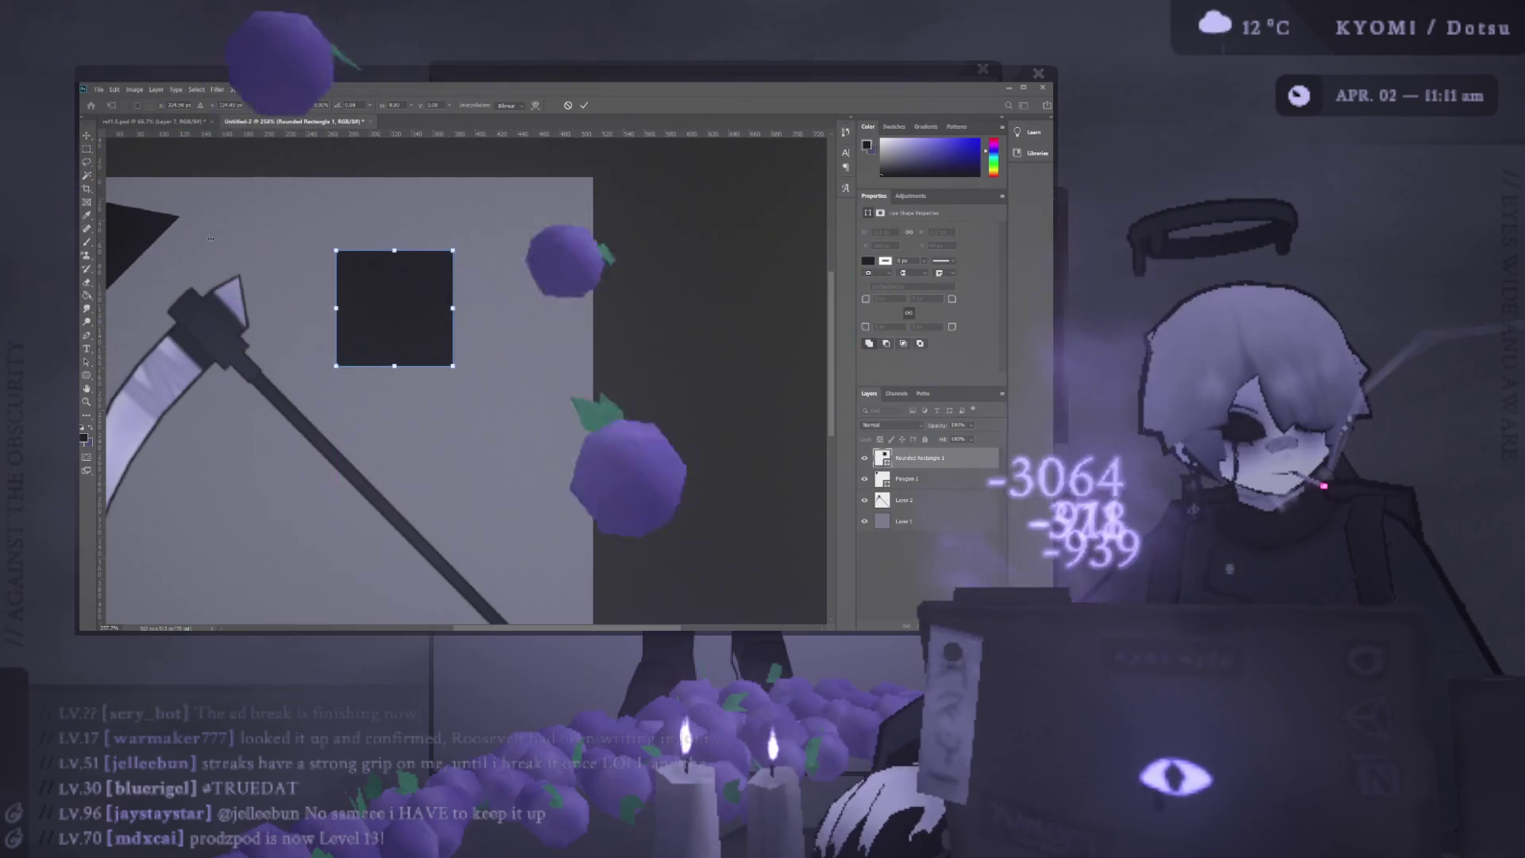
pyautogui.press('Return')
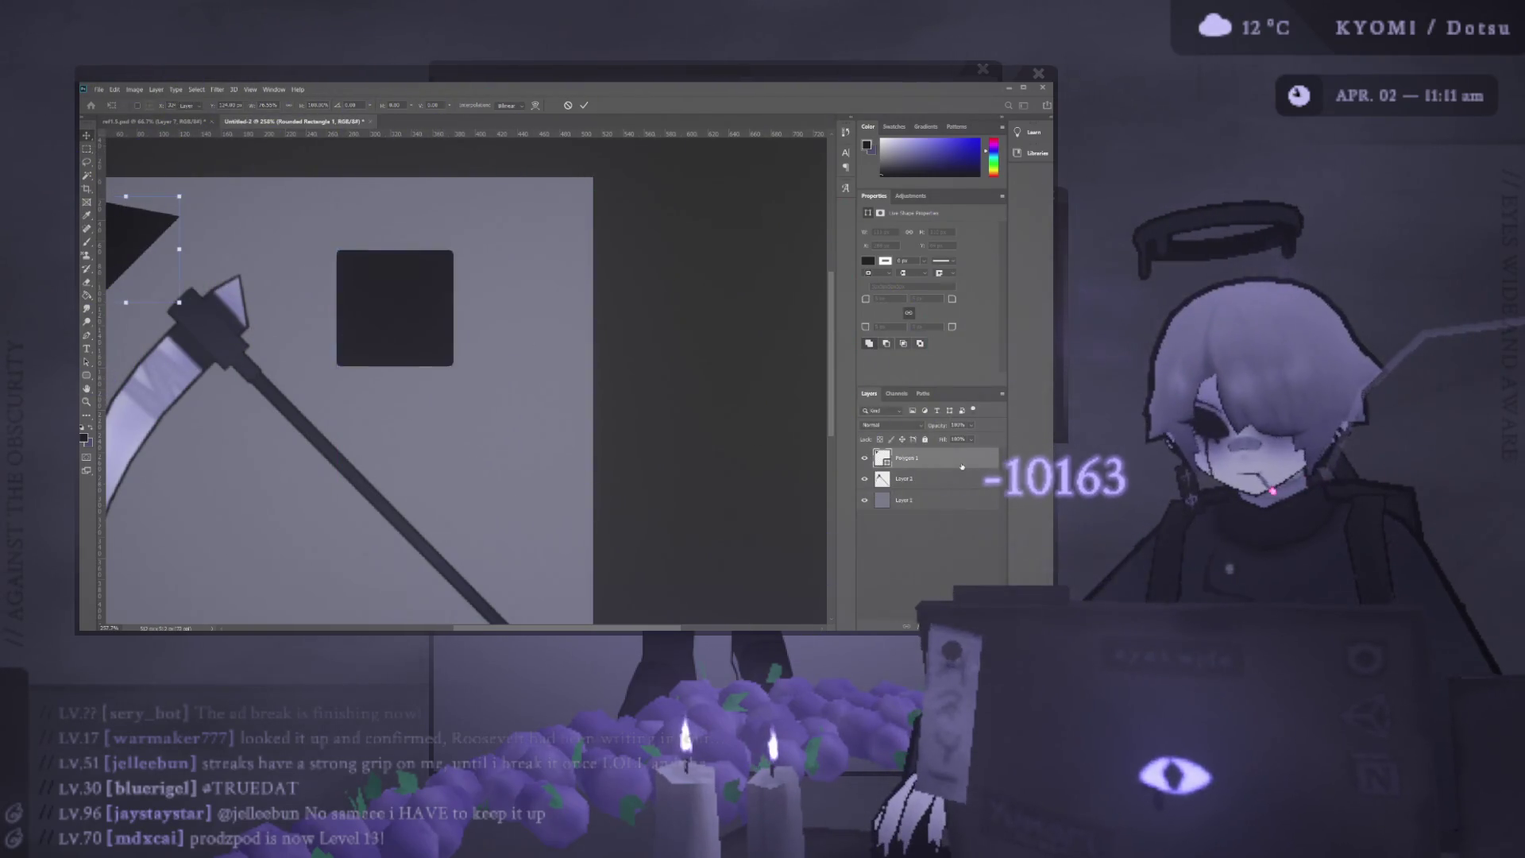
pyautogui.press('Delete')
pyautogui.hotkey('ctrl', '-')
pyautogui.hotkey('ctrl', '0')
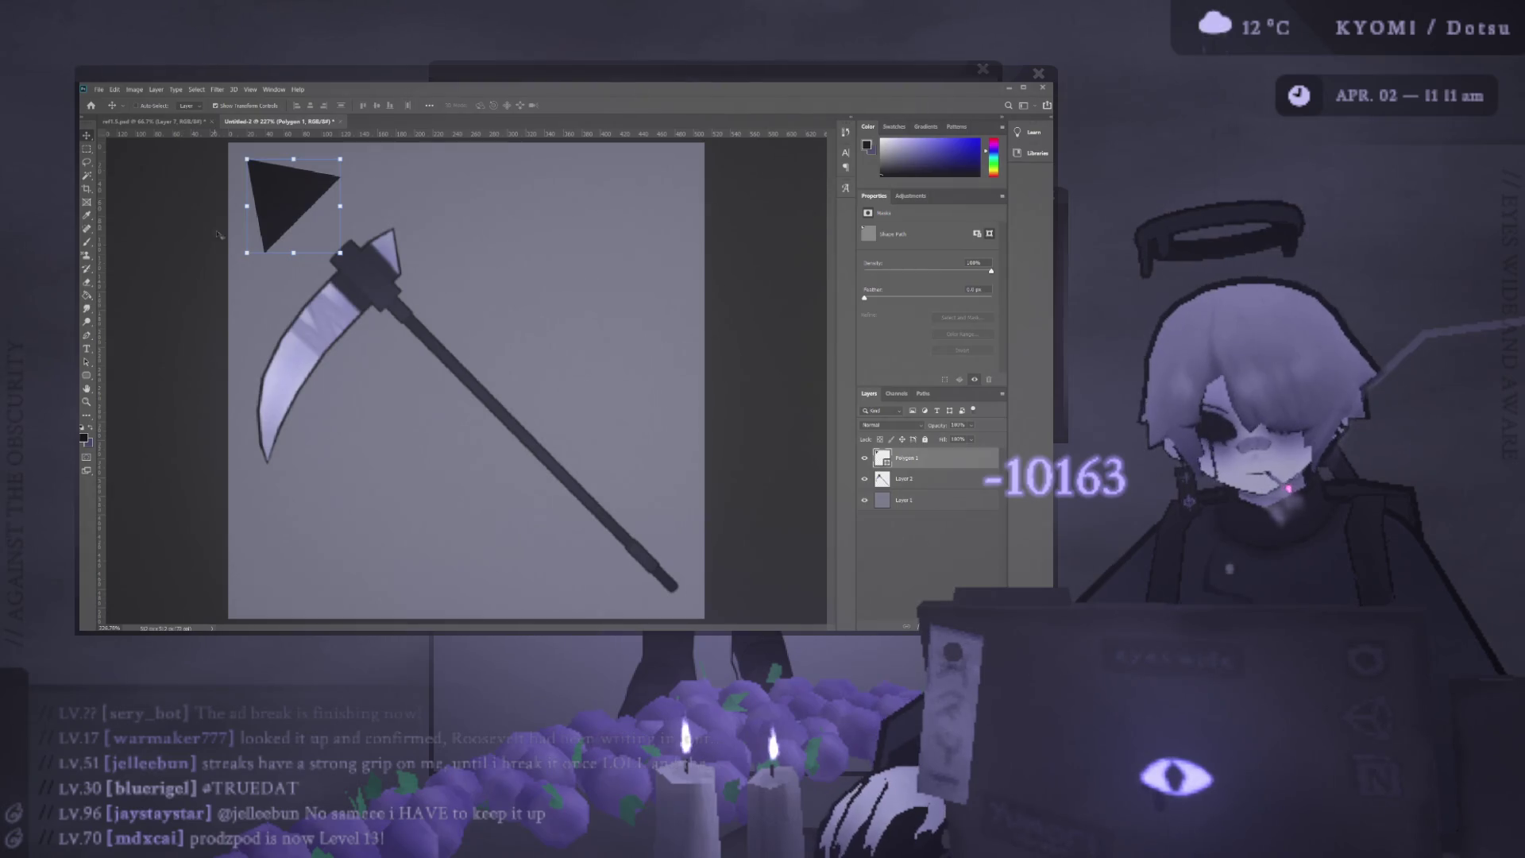
# Duplicate the Polygon 1 triangle layer with Ctrl+J and apply the copy's mask so it can be painted.
pyautogui.click(220, 247)
pyautogui.scroll(3, 220, 247)
pyautogui.scroll(5, 219, 247)
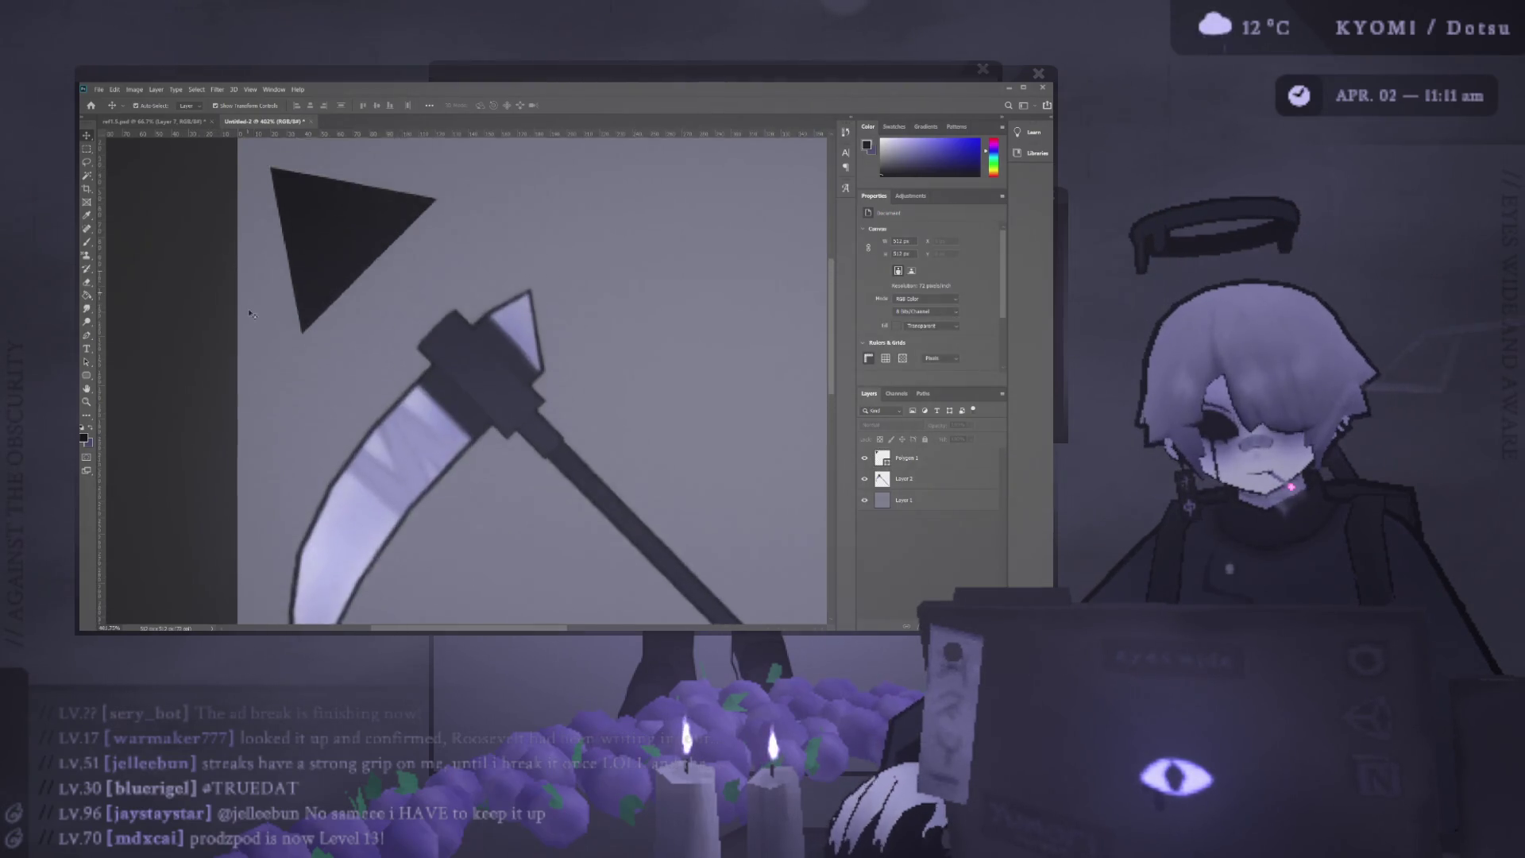
pyautogui.press('b')
pyautogui.press('v')
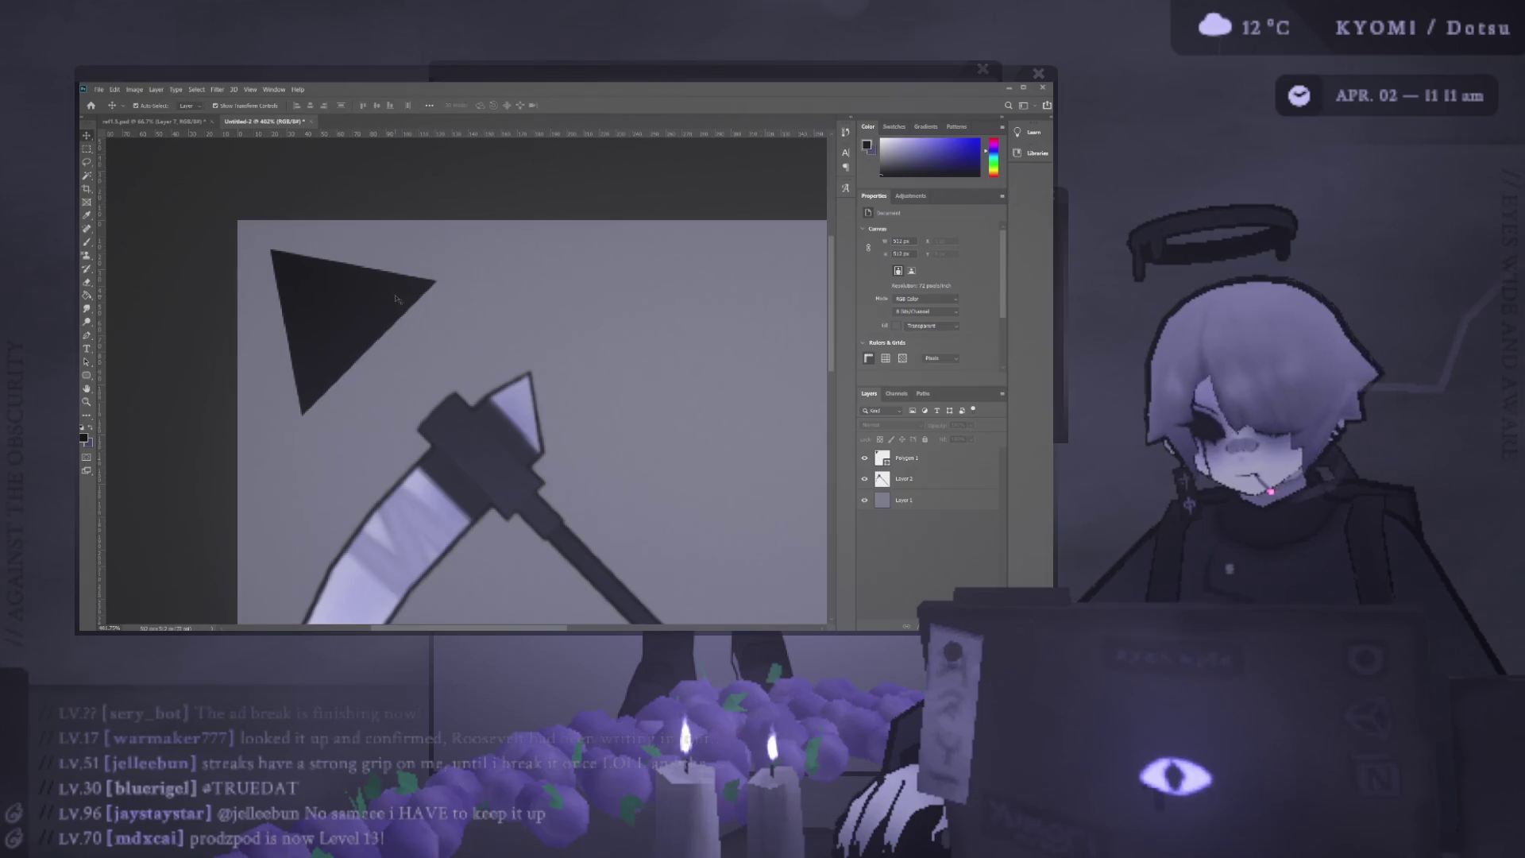
pyautogui.click(396, 294)
pyautogui.hotkey('ctrl', 'j')
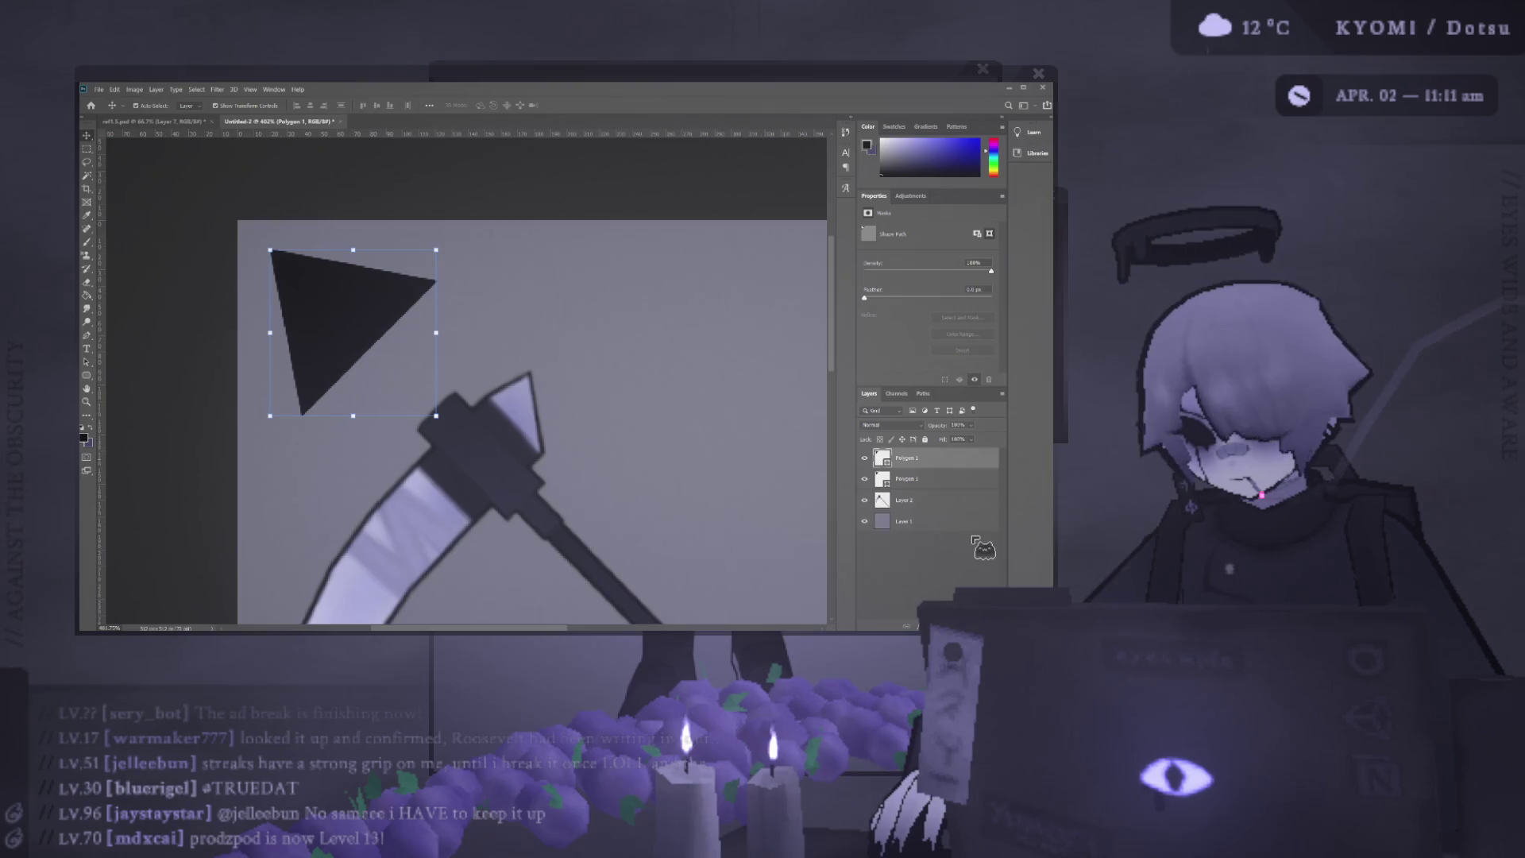
pyautogui.click(966, 375)
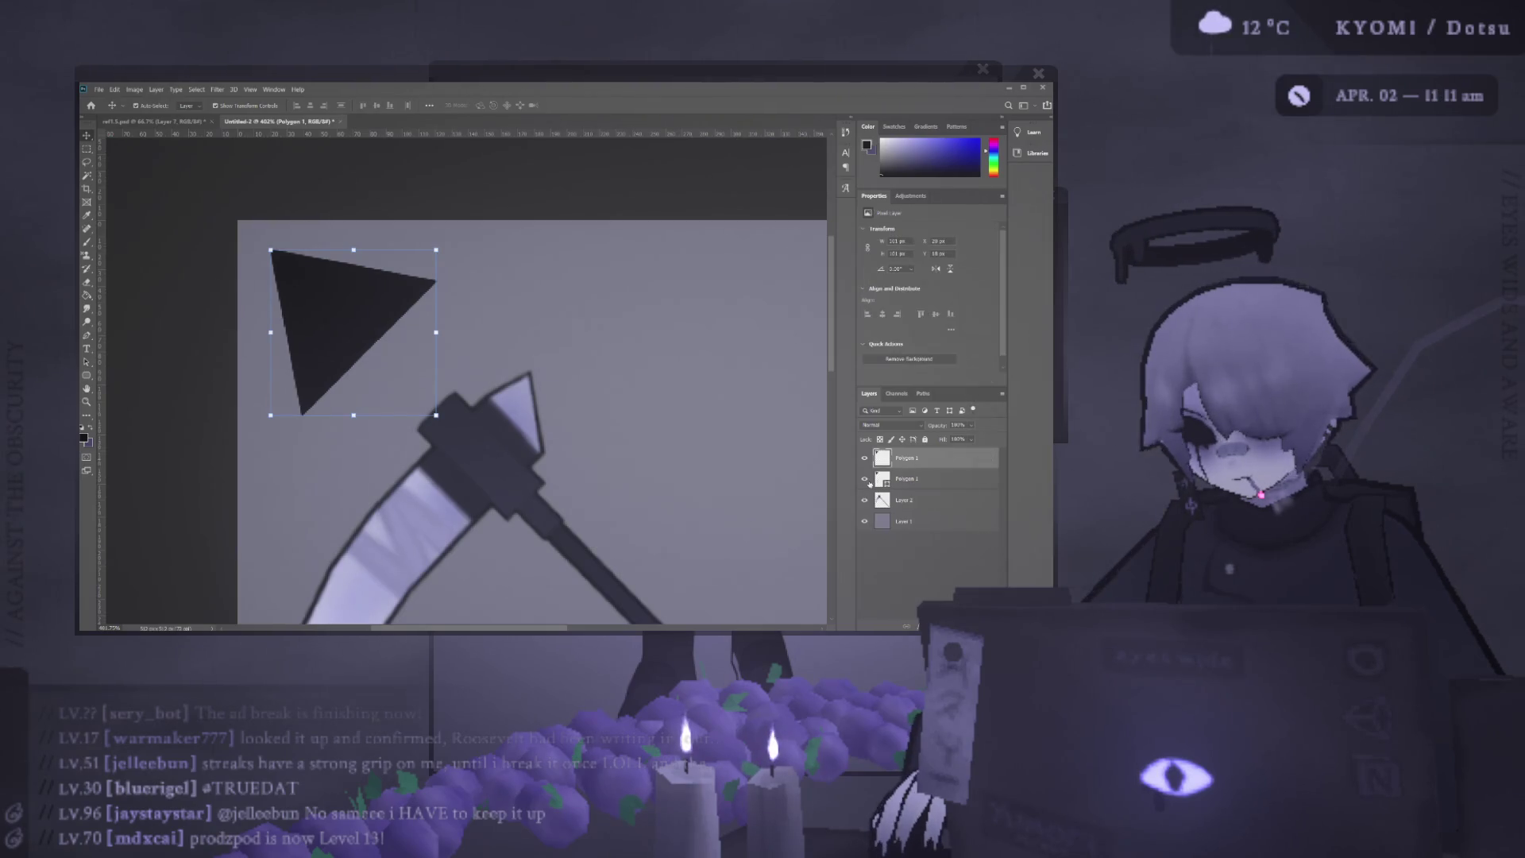
pyautogui.press('b')
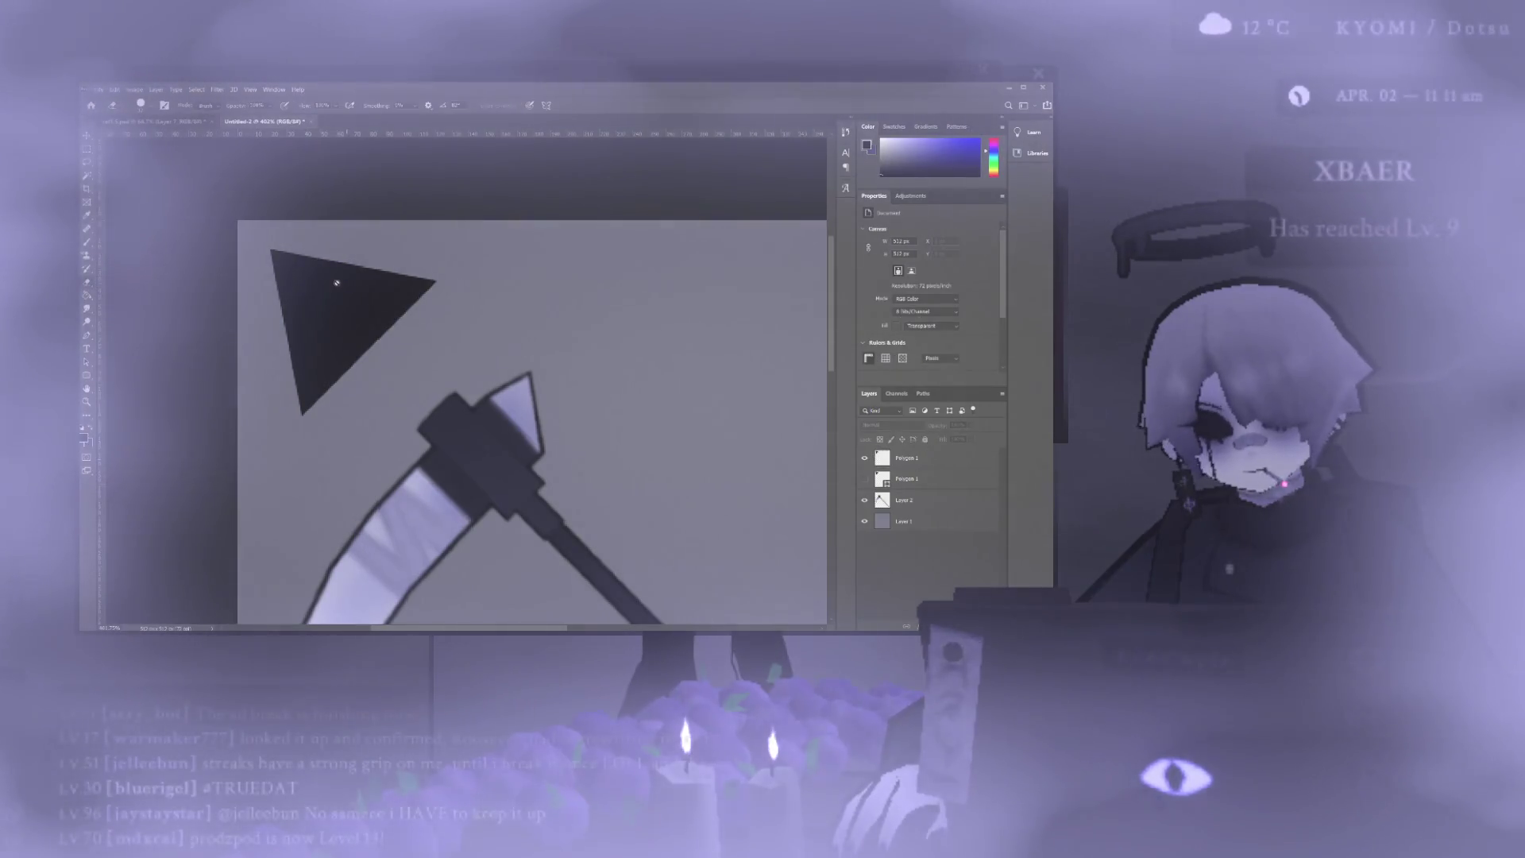
pyautogui.keyDown('ctrl'); pyautogui.click(376, 304); pyautogui.keyUp('ctrl')
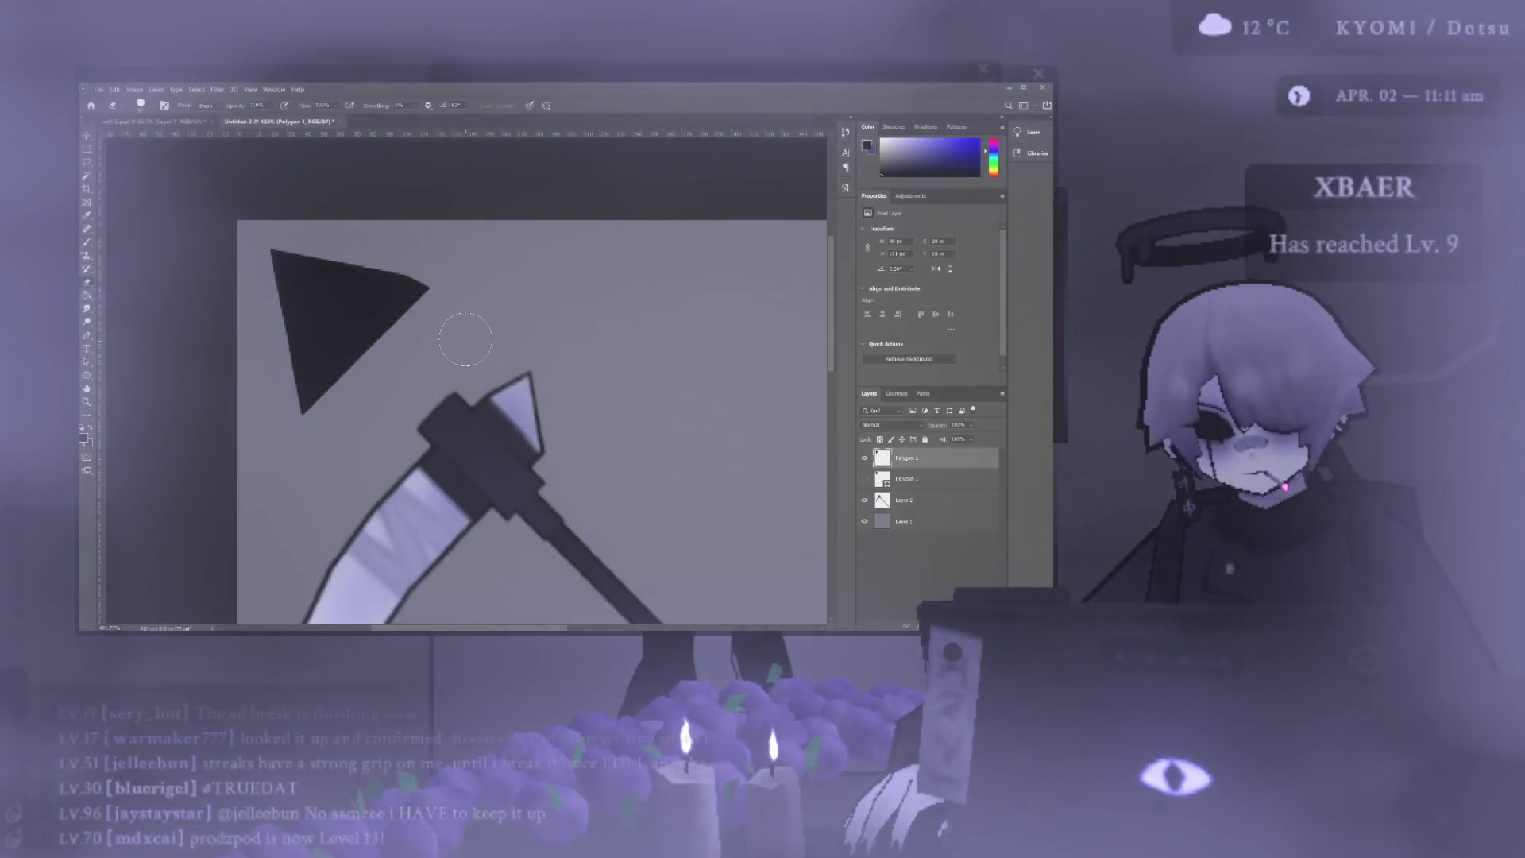
pyautogui.scroll(-2, 431, 289)
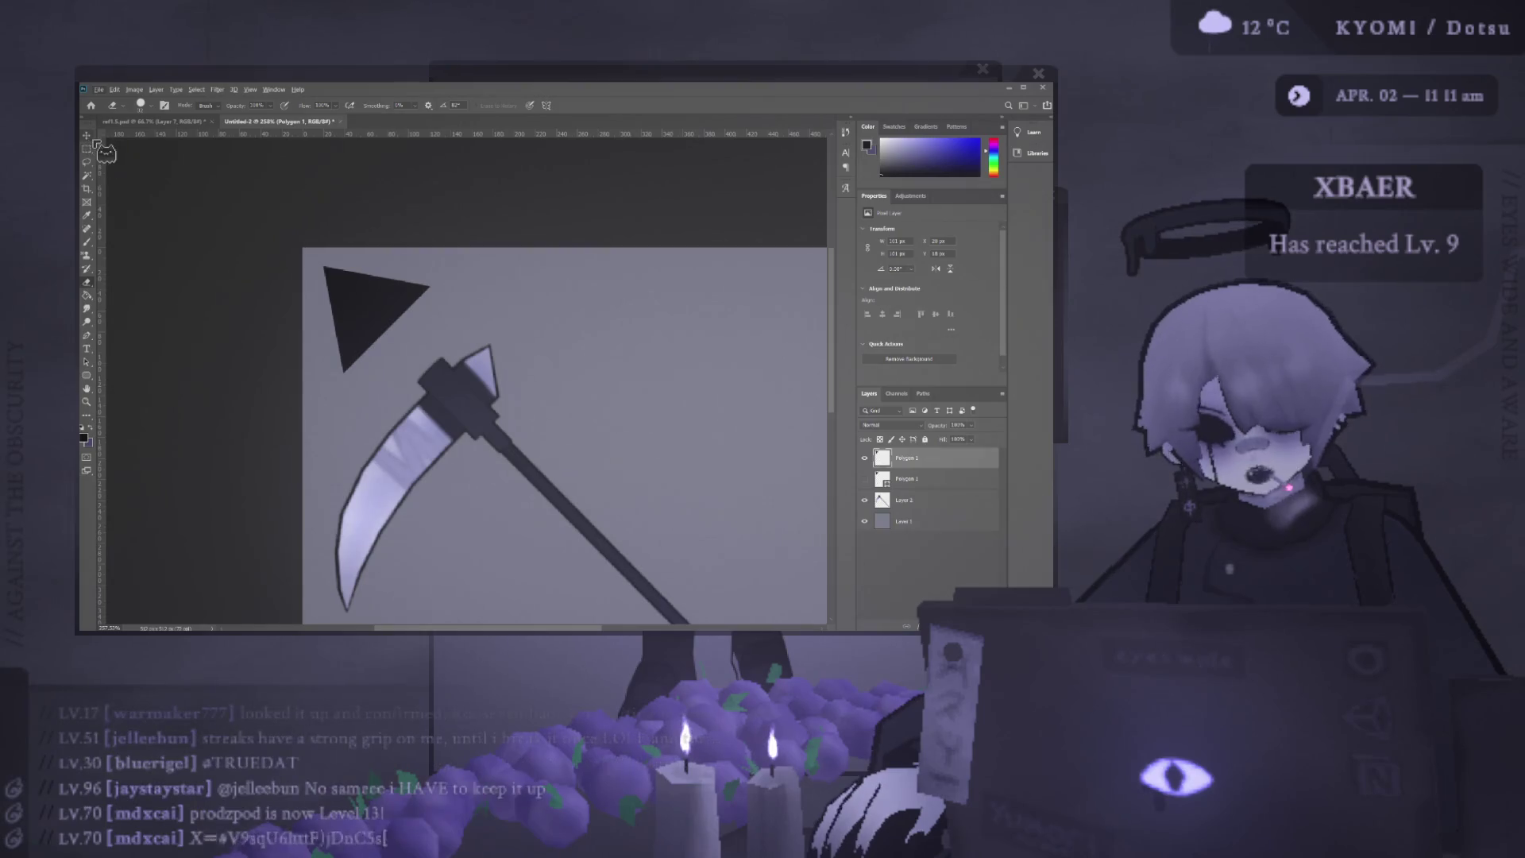
pyautogui.press('v')
# Alt-drag a copy of the triangle to the right and rotate it so its point faces up.
pyautogui.moveTo(375, 310); pyautogui.dragTo(649, 325)
pyautogui.hscroll(3, 584, 279)
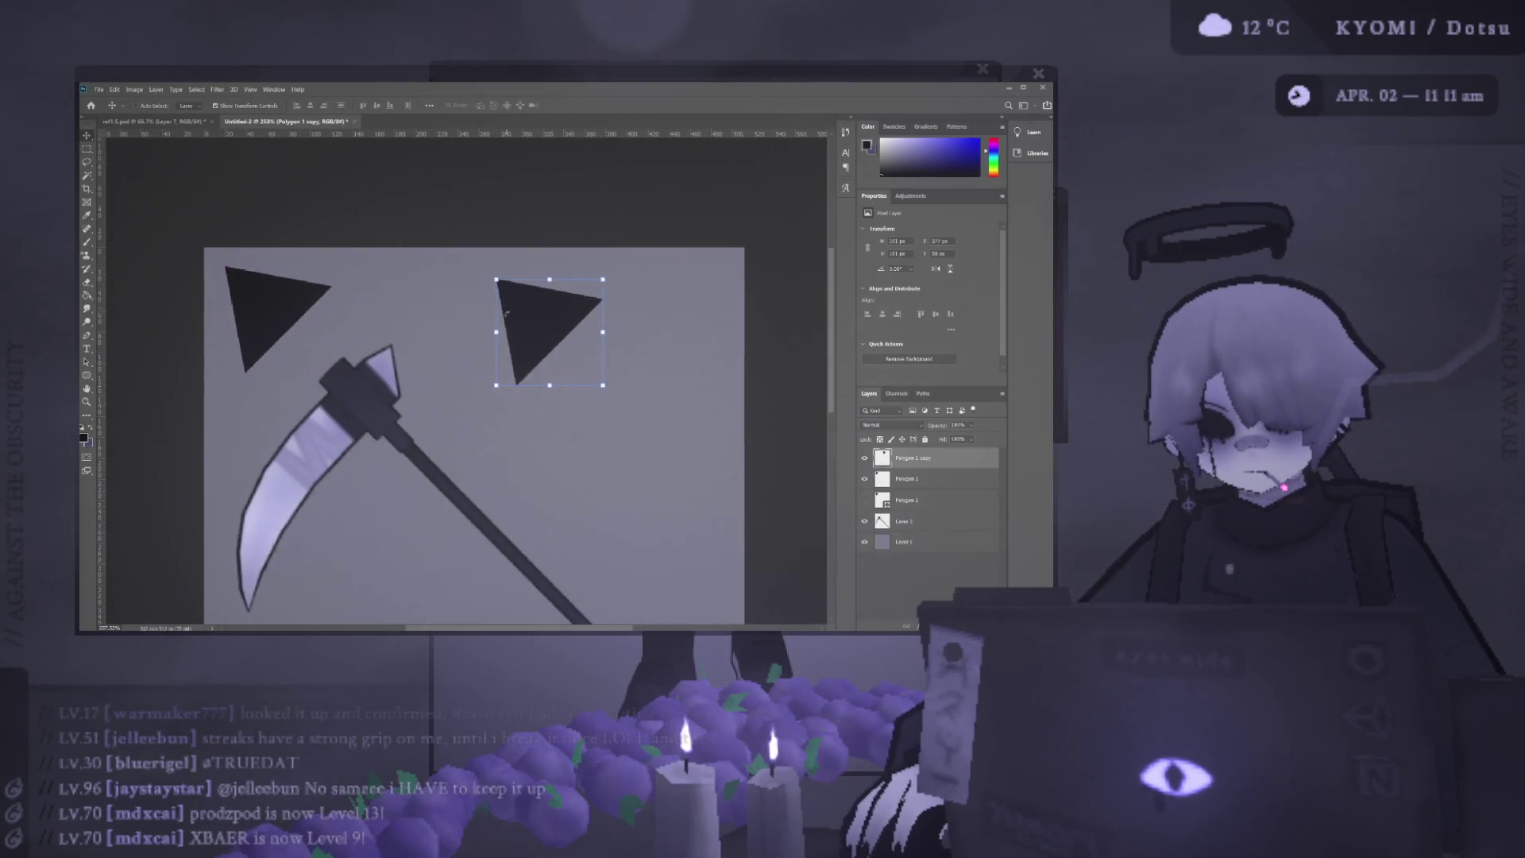
pyautogui.moveTo(584, 278); pyautogui.dragTo(632, 345)
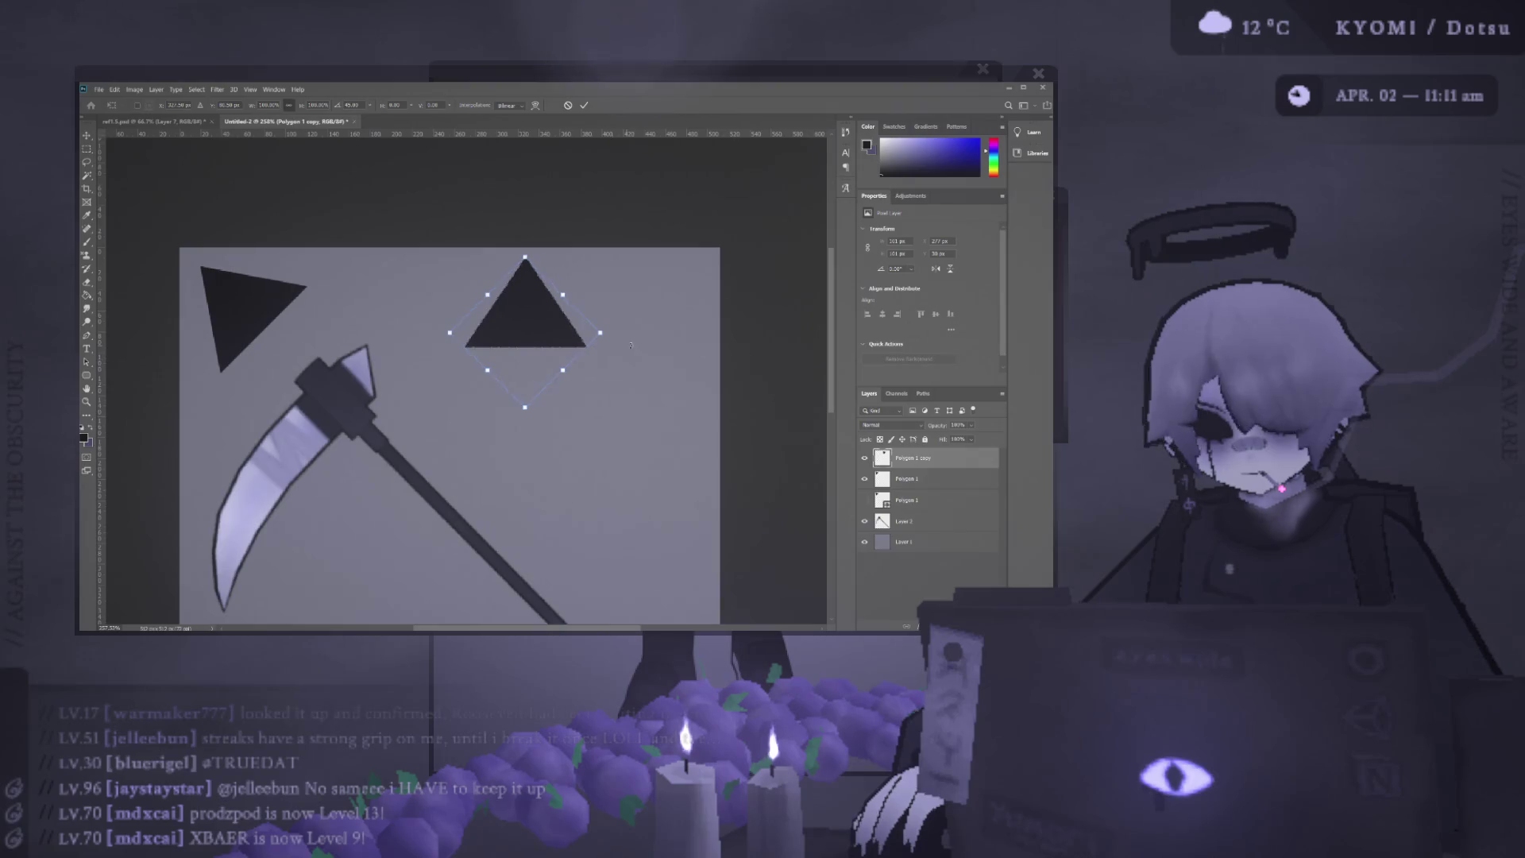
pyautogui.scroll(3, 557, 317)
pyautogui.click(585, 105)
pyautogui.press('Return')
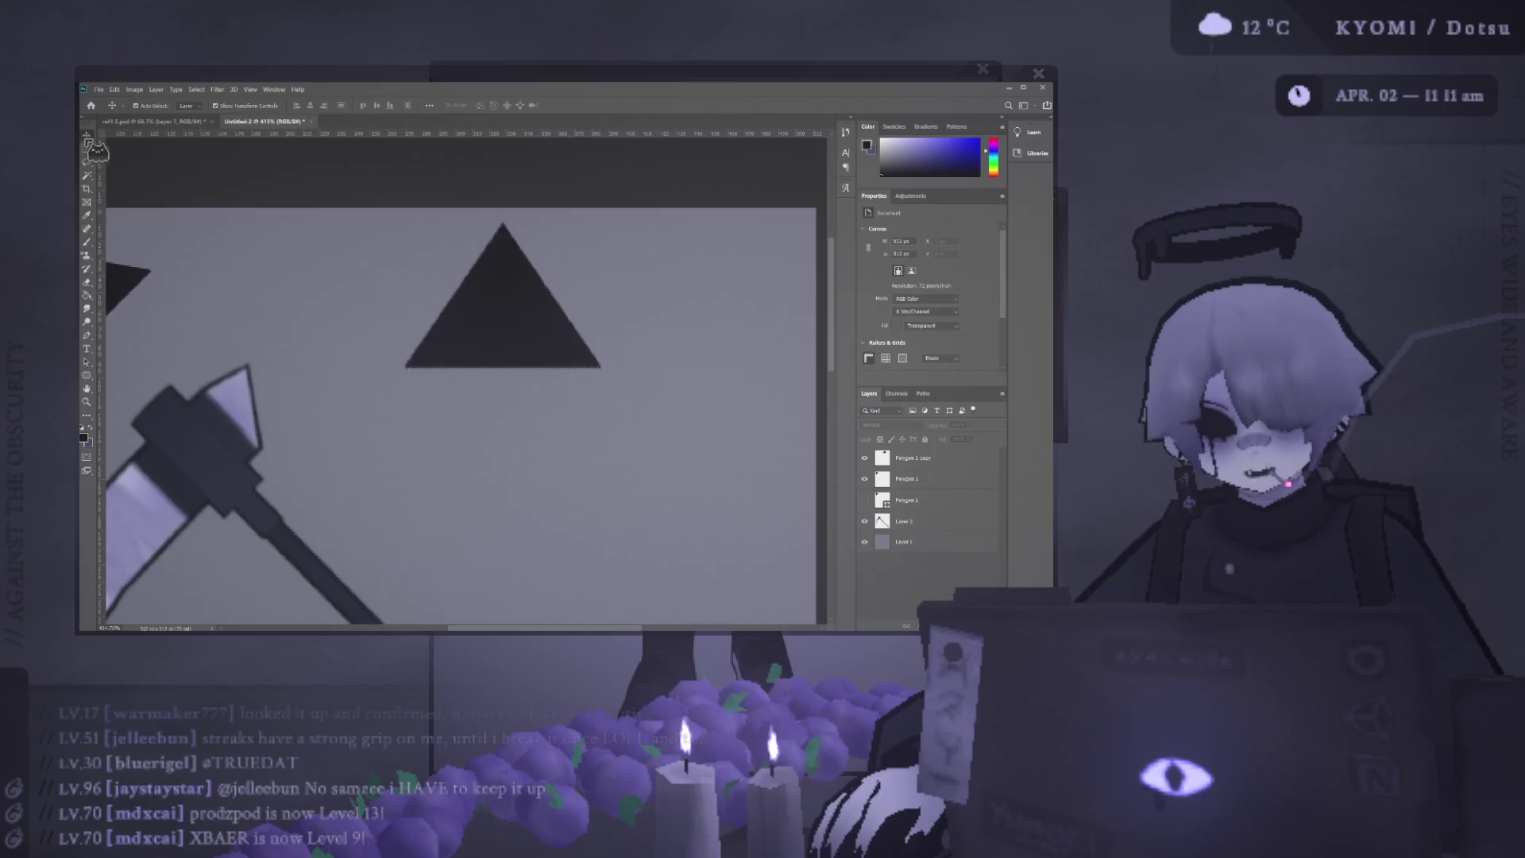
pyautogui.press('b')
pyautogui.hotkey('ctrl', 't')
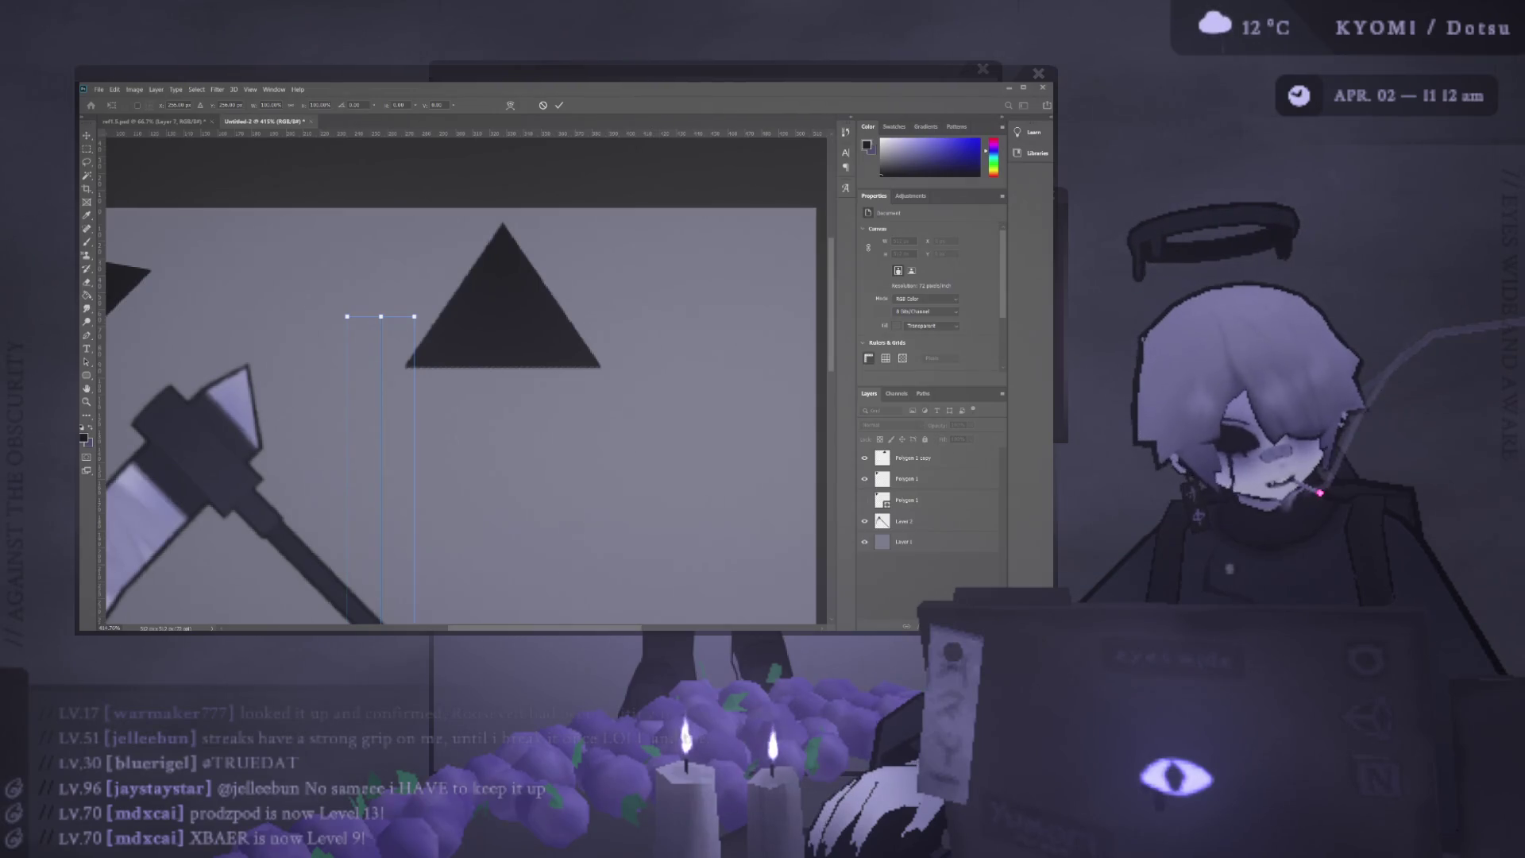
# Stretch the thin vertical line upward and move the upright triangle left onto it.
pyautogui.moveTo(380, 316); pyautogui.dragTo(382, 168)
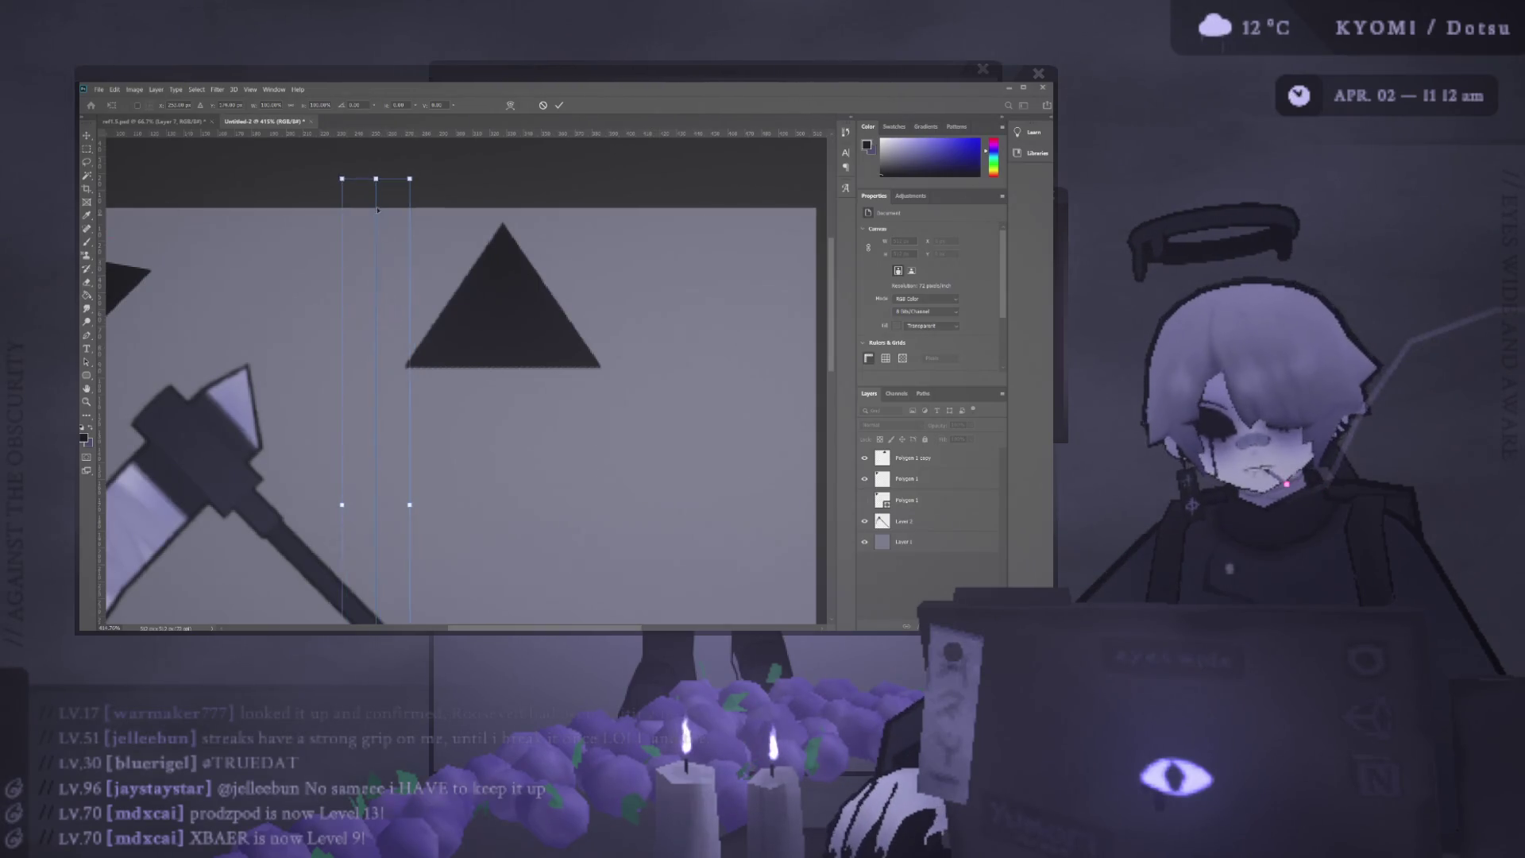
pyautogui.click(569, 108)
pyautogui.press('b')
pyautogui.click(89, 139)
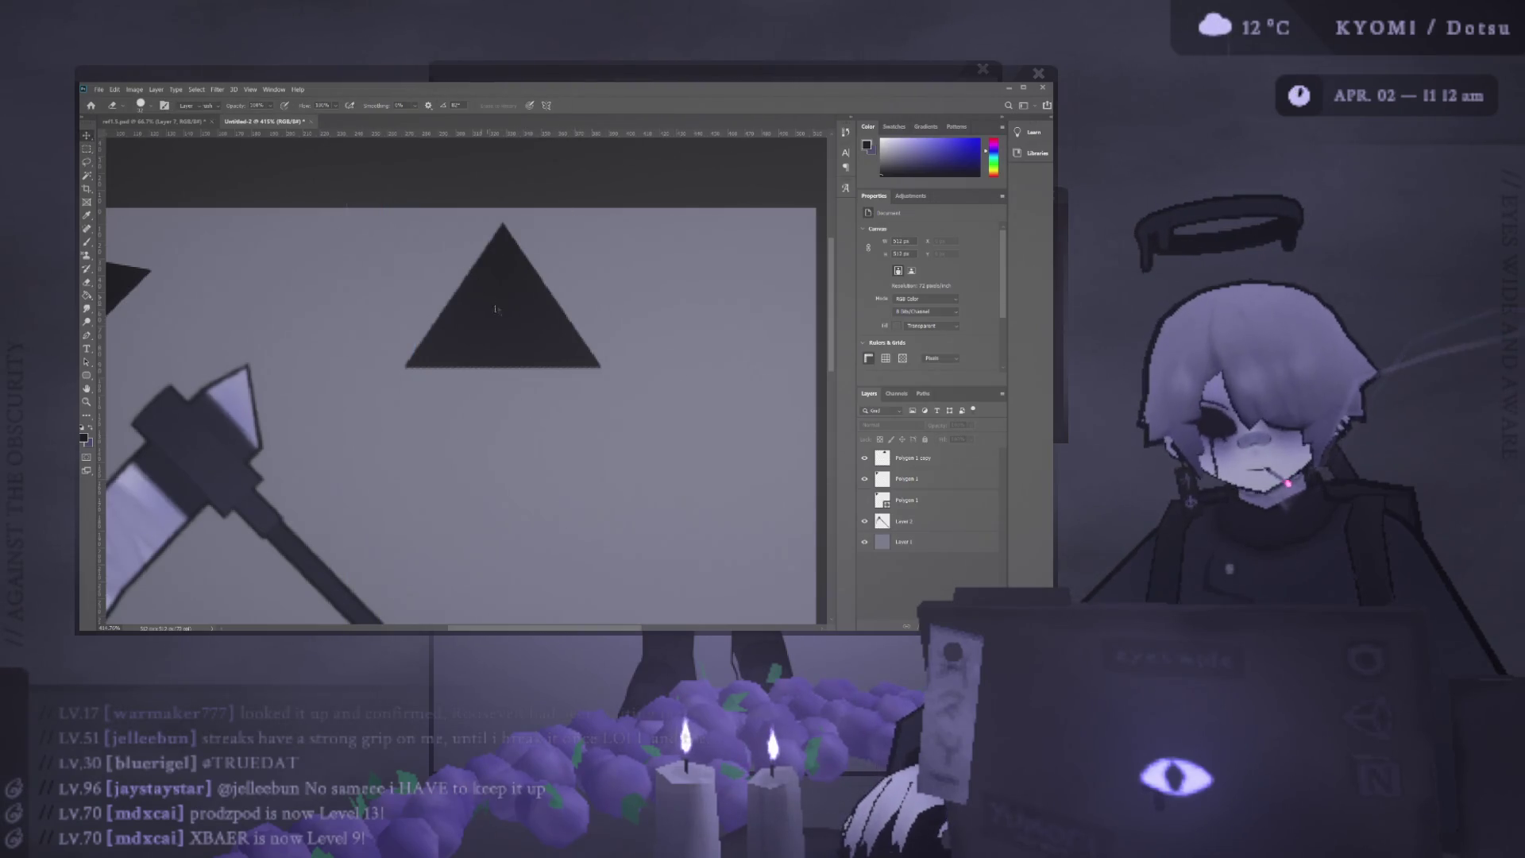
pyautogui.moveTo(505, 297); pyautogui.dragTo(371, 297)
# Test a brush dab at the triangle's apex and undo it.
pyautogui.press('b')
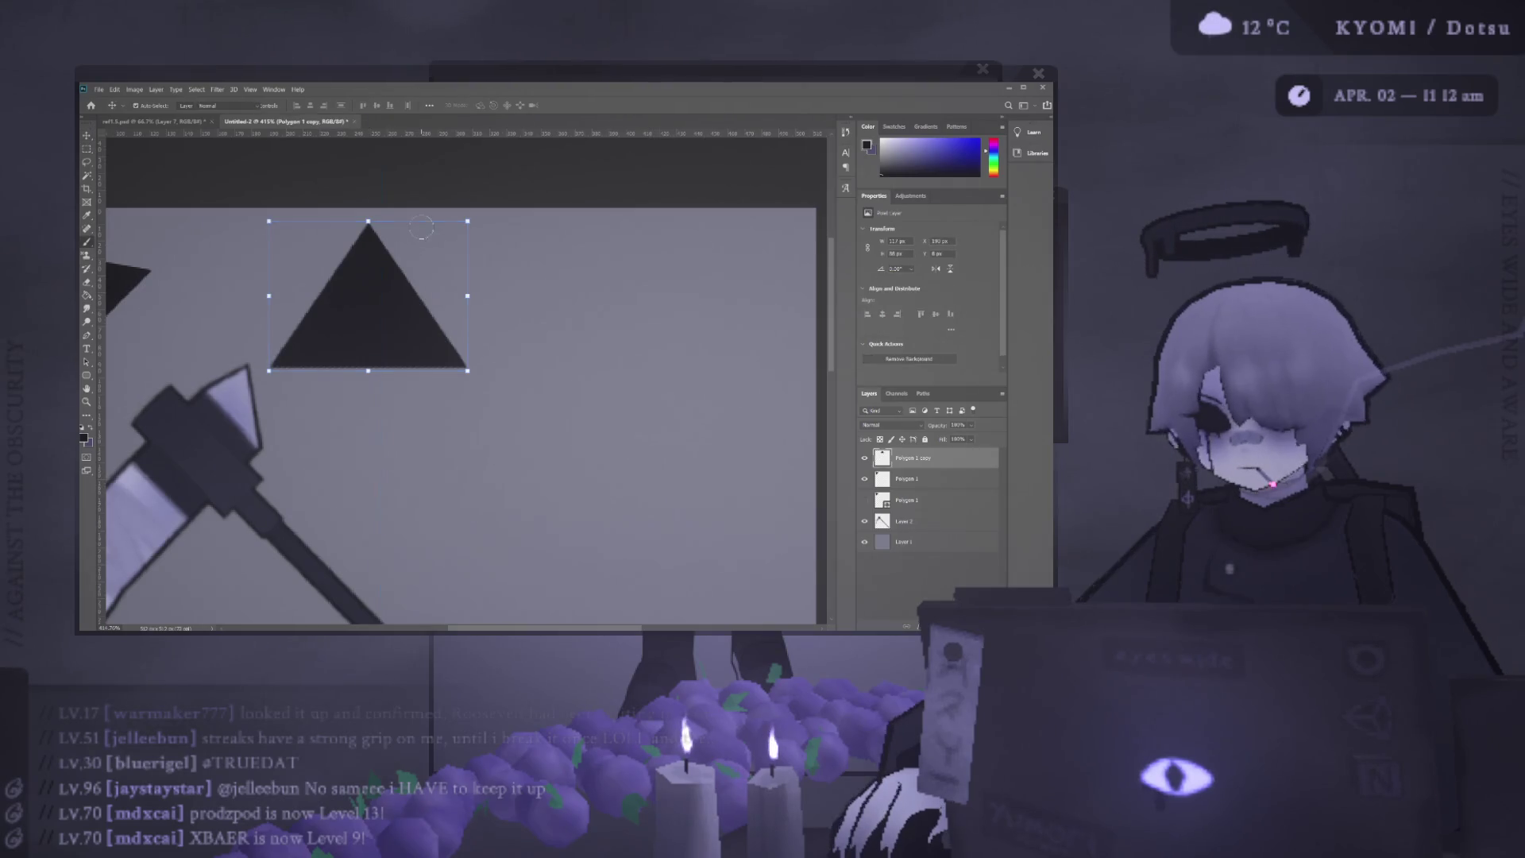
pyautogui.press('ctrl')
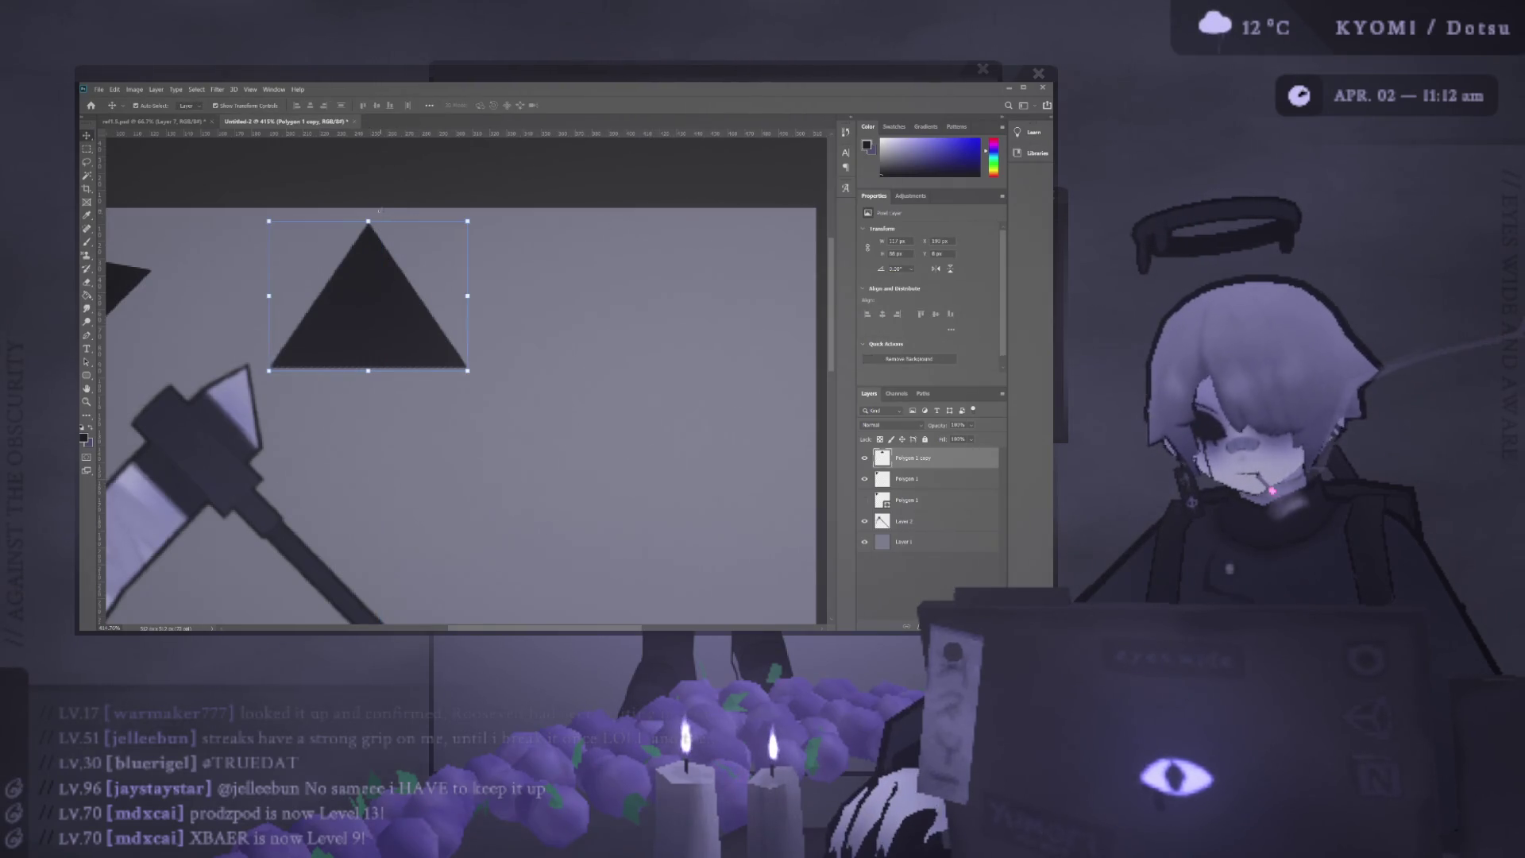
pyautogui.click(88, 136)
pyautogui.press('b')
pyautogui.press('ctrl')
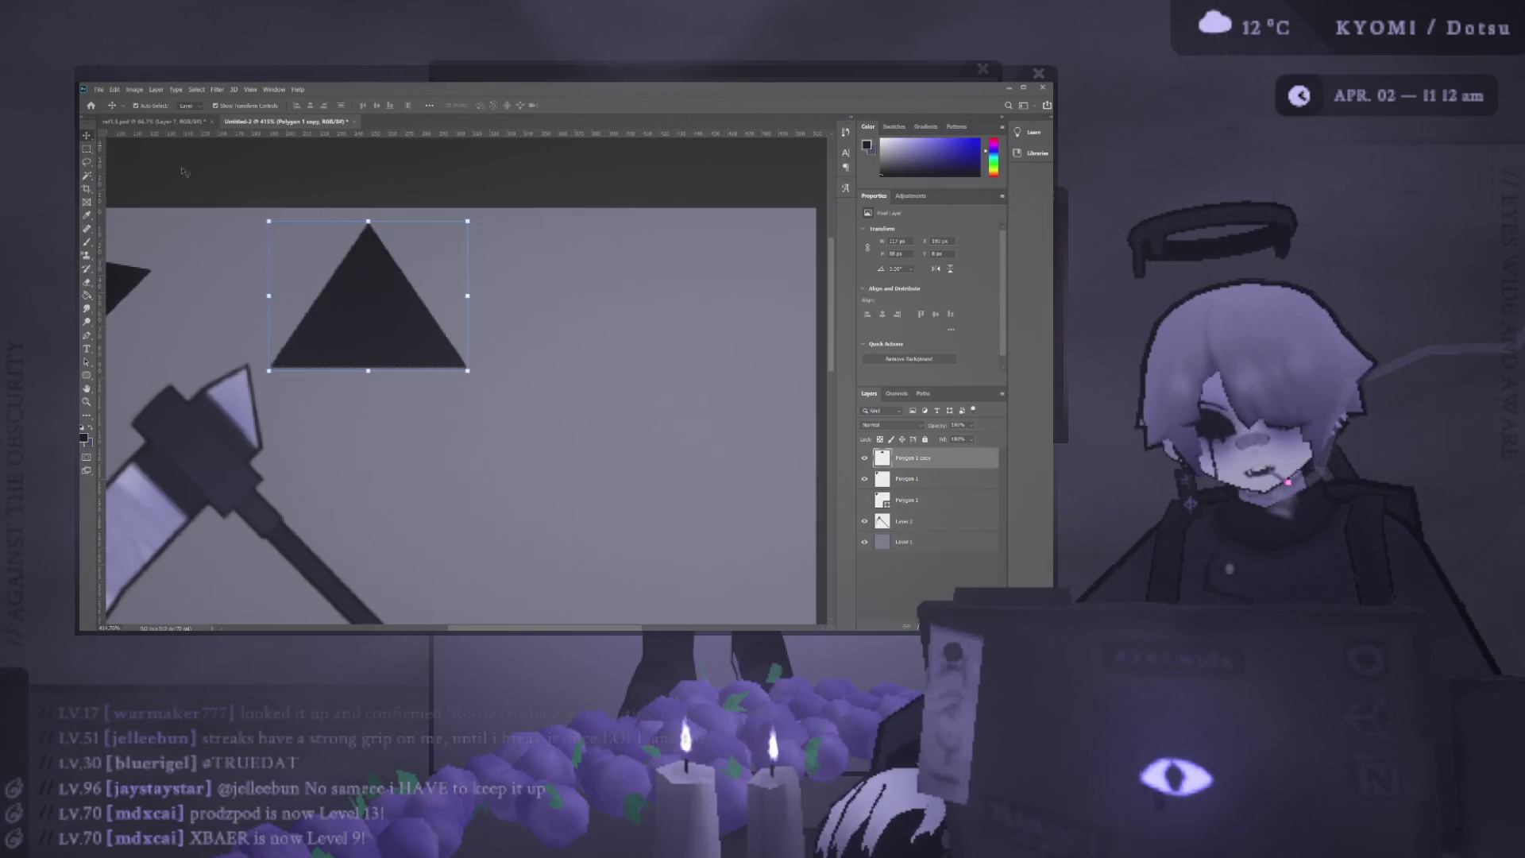
pyautogui.click(381, 217)
pyautogui.hotkey('ctrl', 'z')
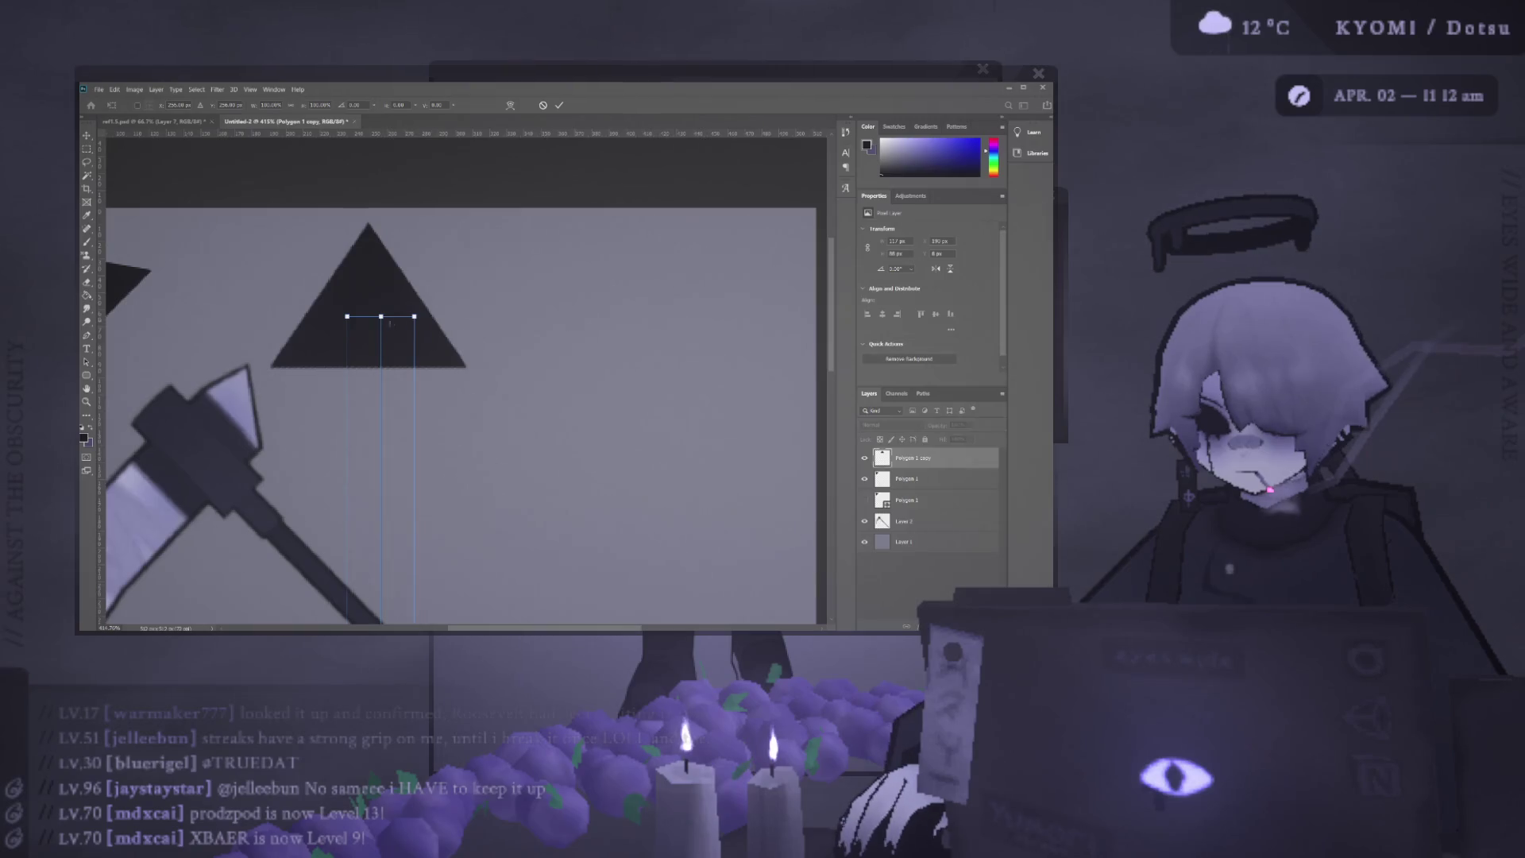
# Extend the vertical line slightly further above the triangle's apex.
pyautogui.hotkey('ctrl', 't')
pyautogui.moveTo(367, 204); pyautogui.dragTo(368, 195)
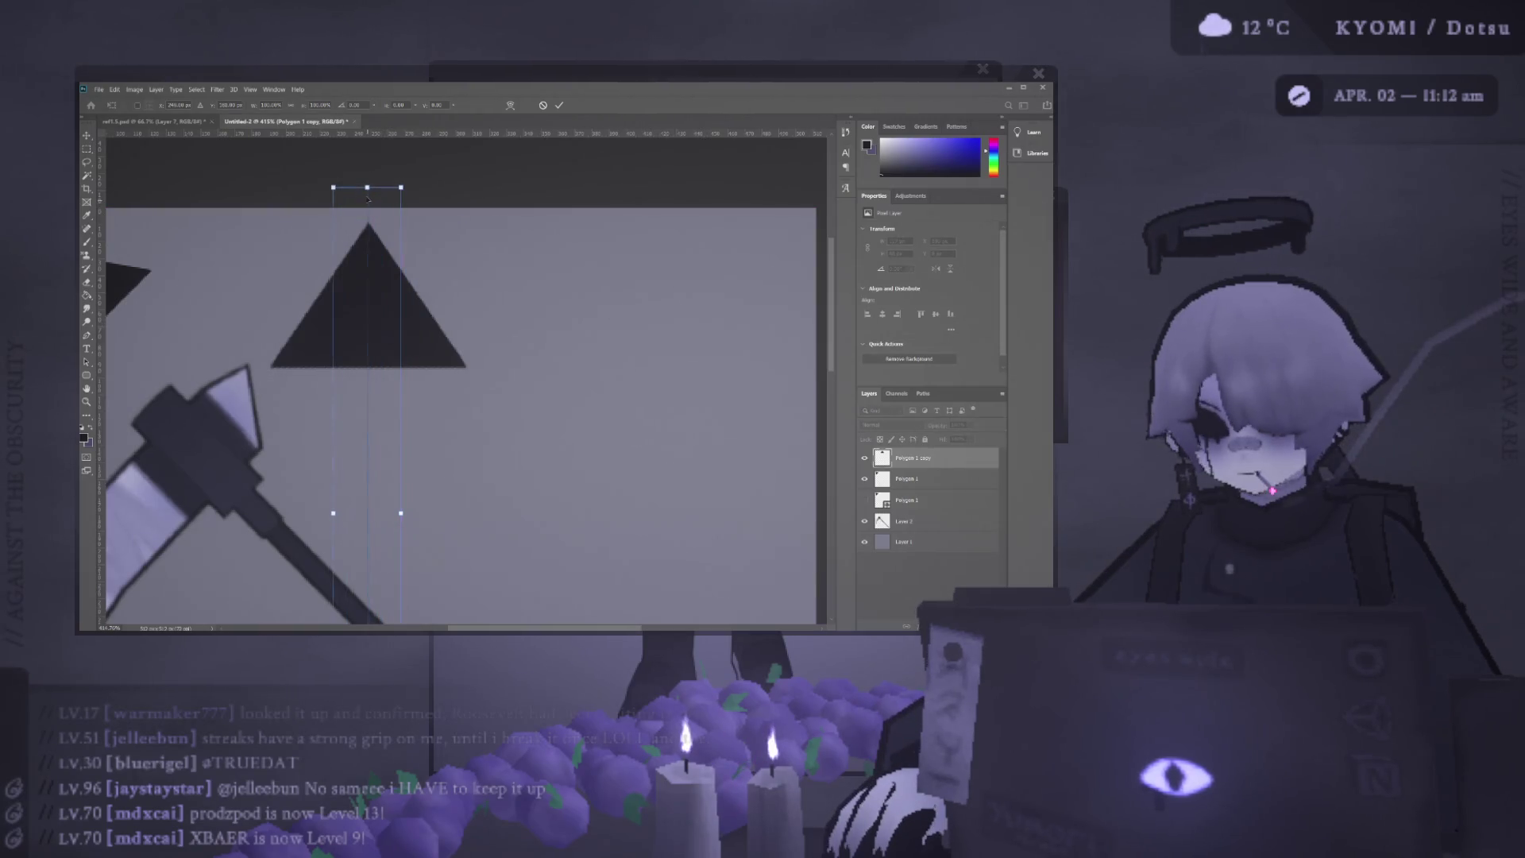
pyautogui.click(560, 105)
pyautogui.press('e')
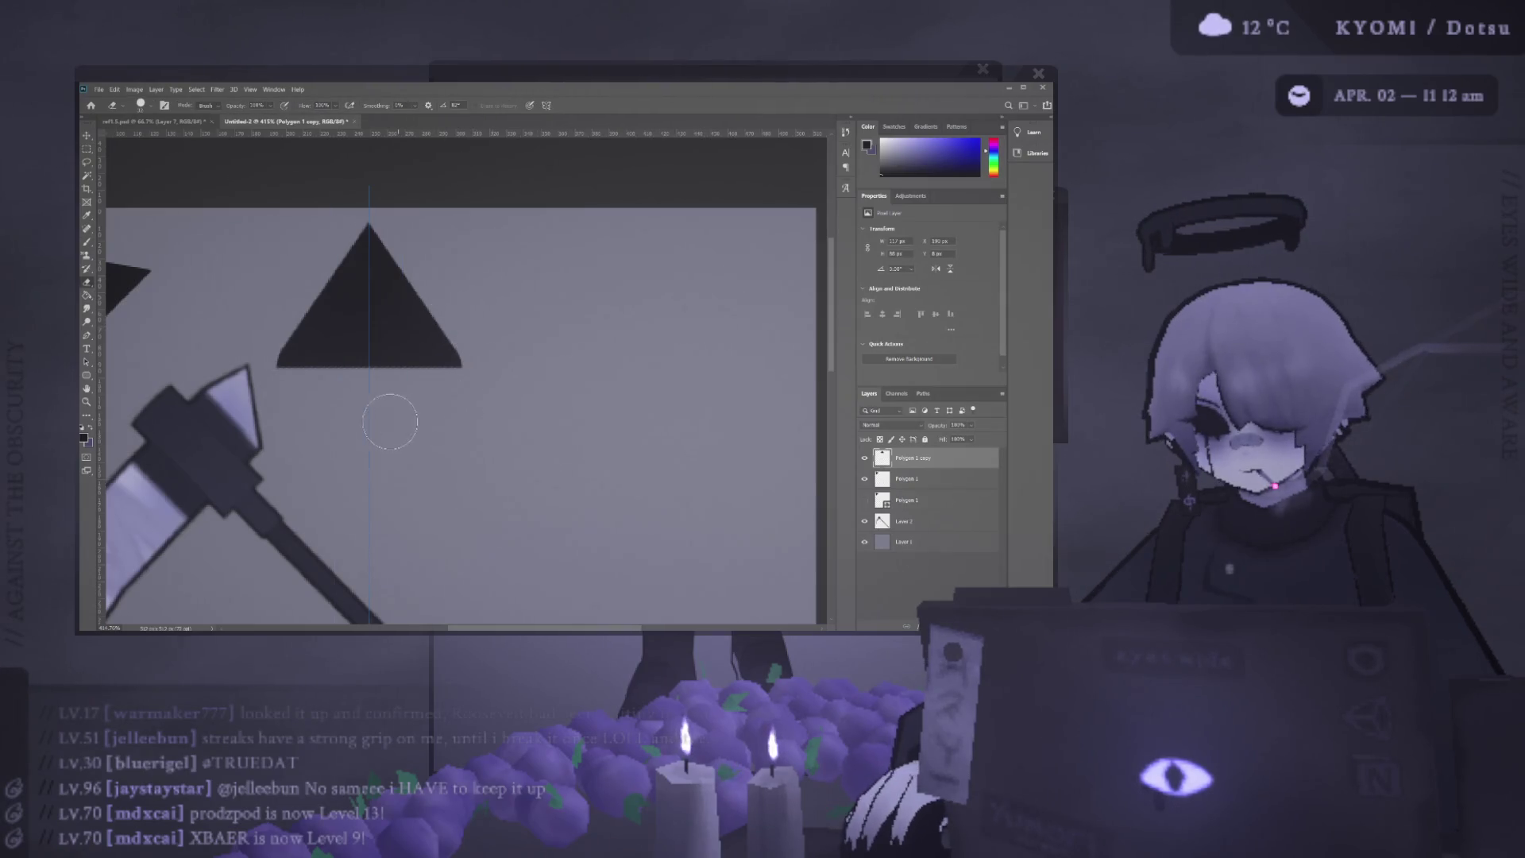
# Erase across the upright triangle's base corners and compare rounded and sharp versions.
pyautogui.moveTo(298, 379); pyautogui.dragTo(483, 381)
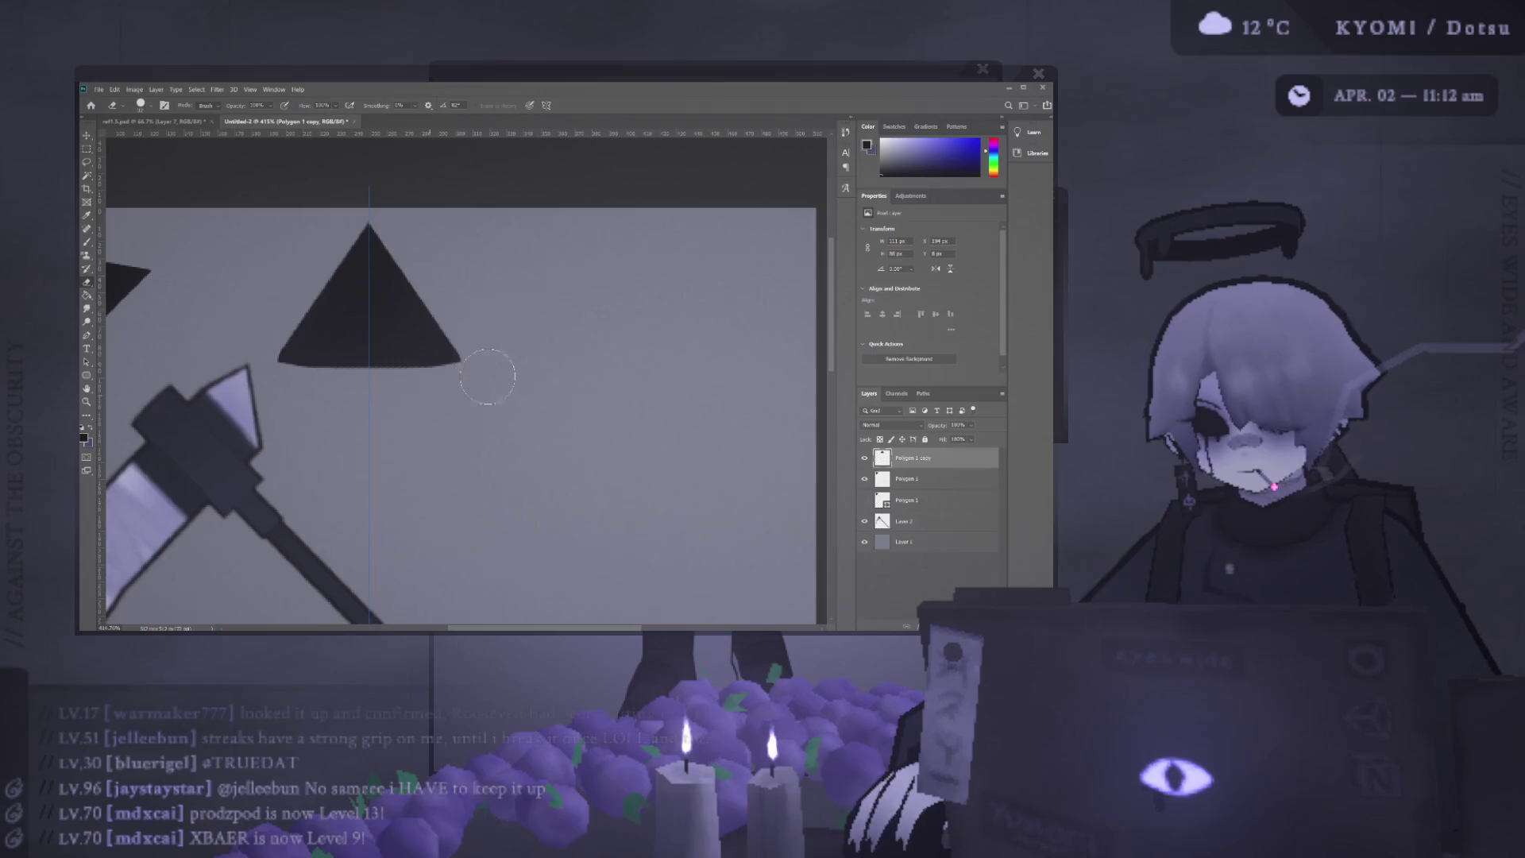
pyautogui.hotkey('ctrl', 'z')
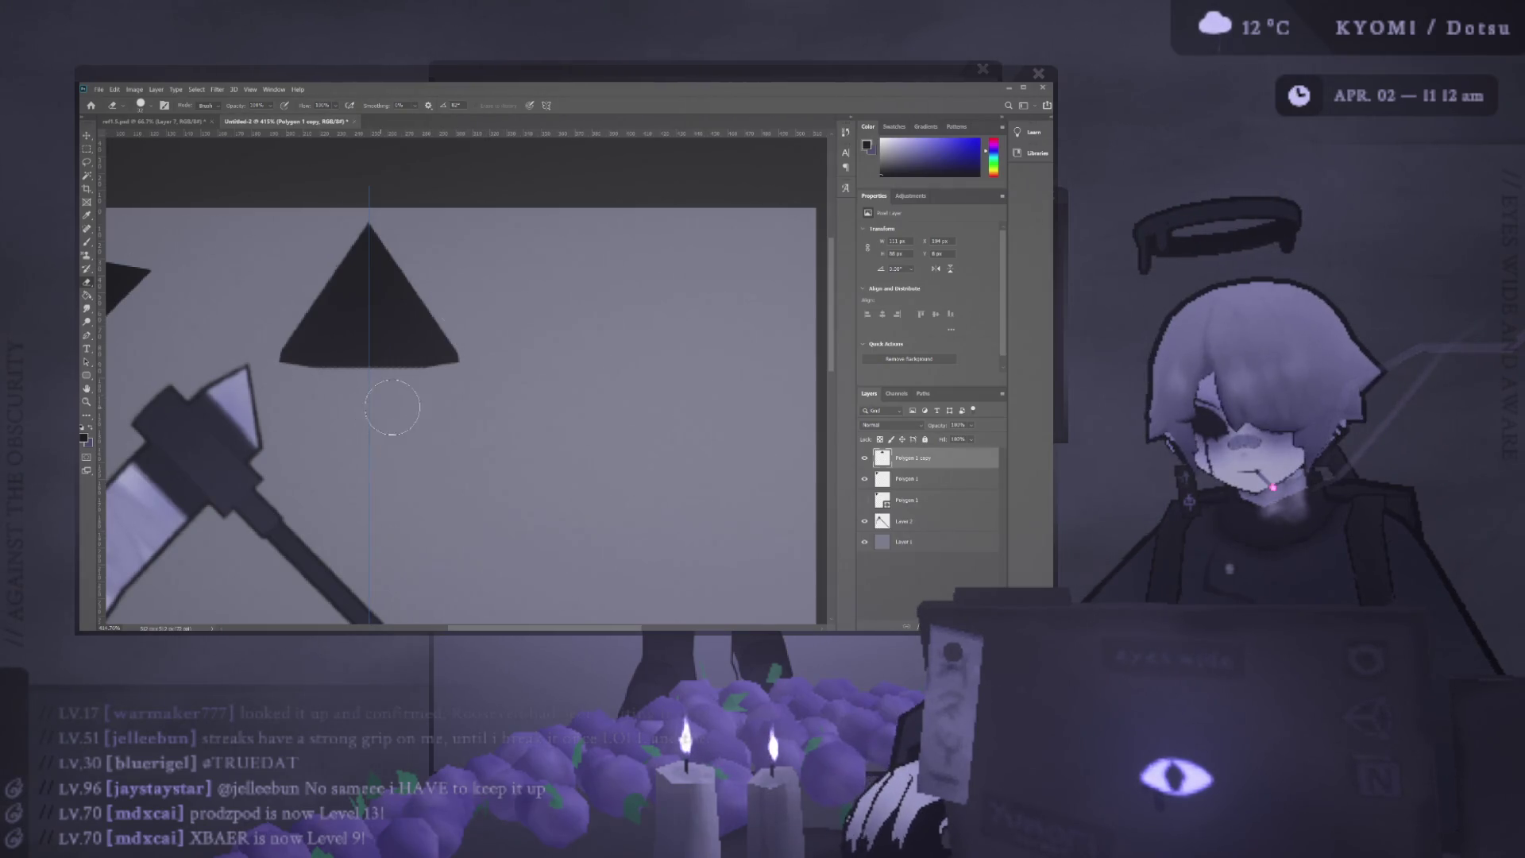
pyautogui.hotkey('ctrl', 'z')
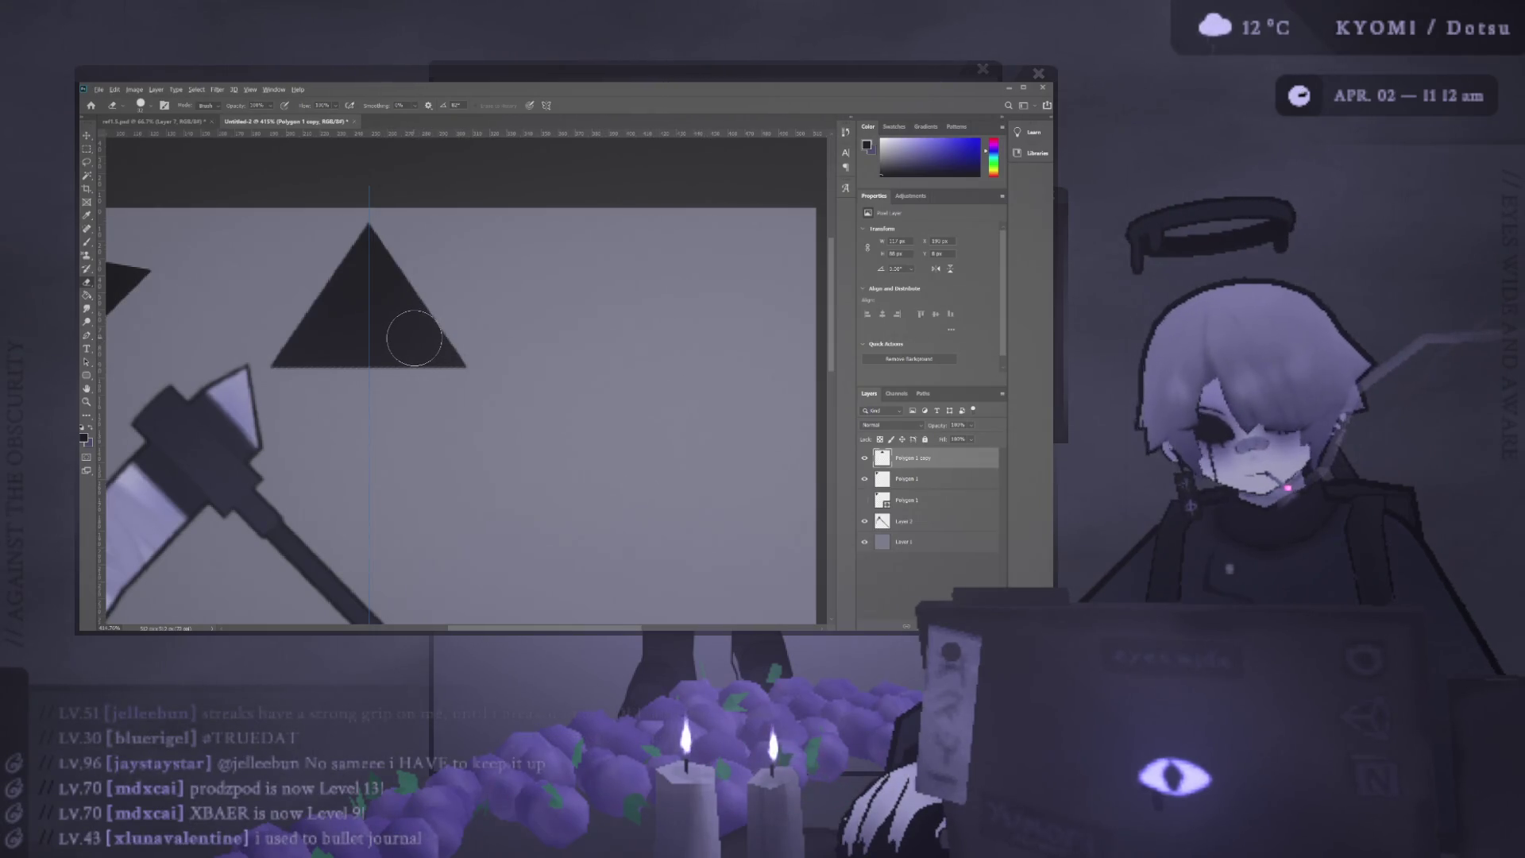
pyautogui.scroll(3, 413, 342)
pyautogui.hotkey('ctrl', 'shift', 'z')
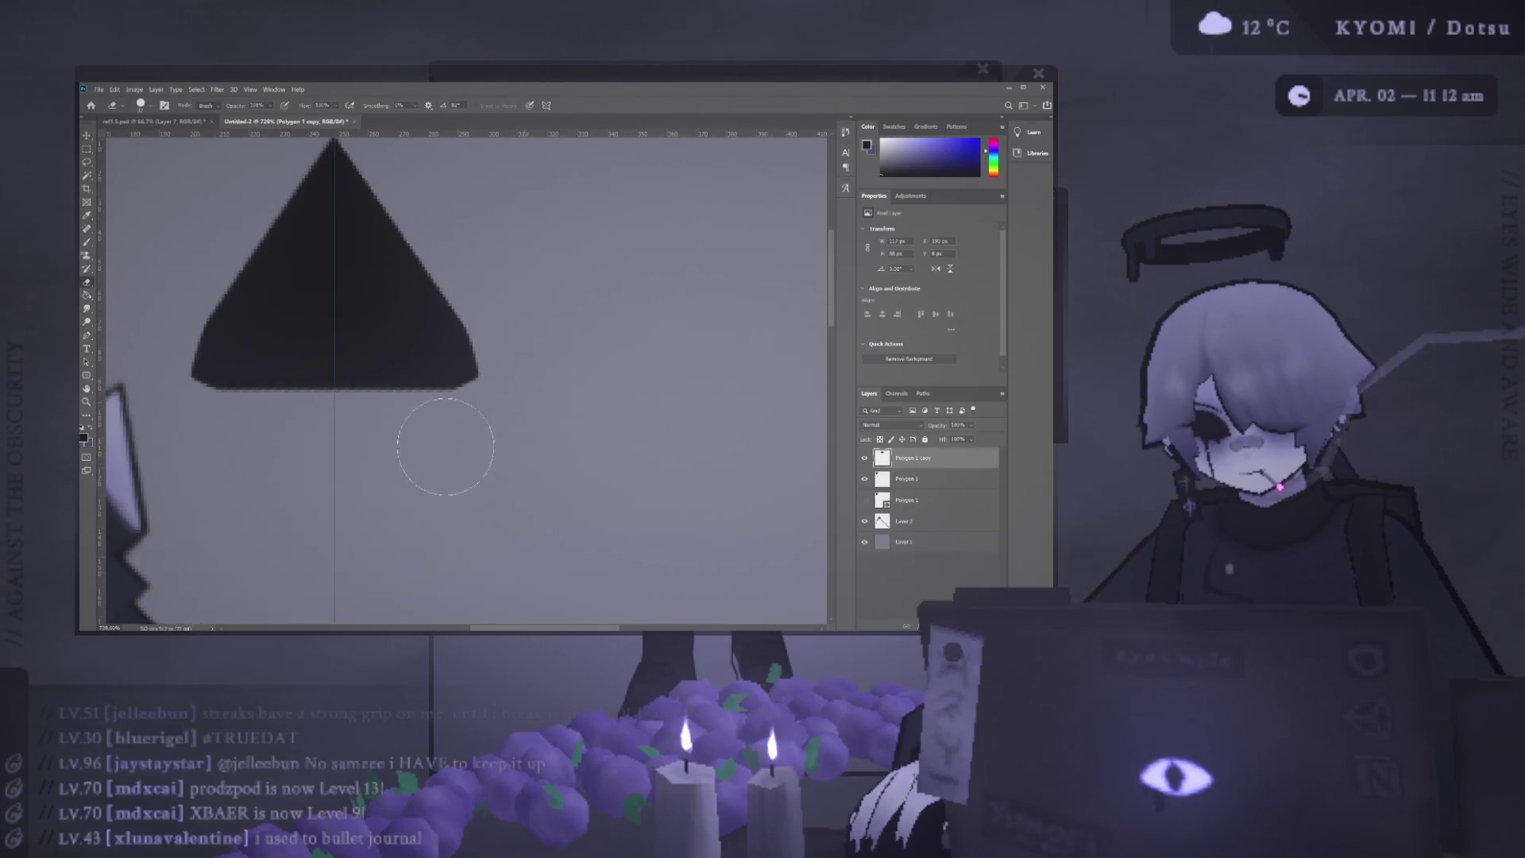
pyautogui.hotkey('ctrl', 'z')
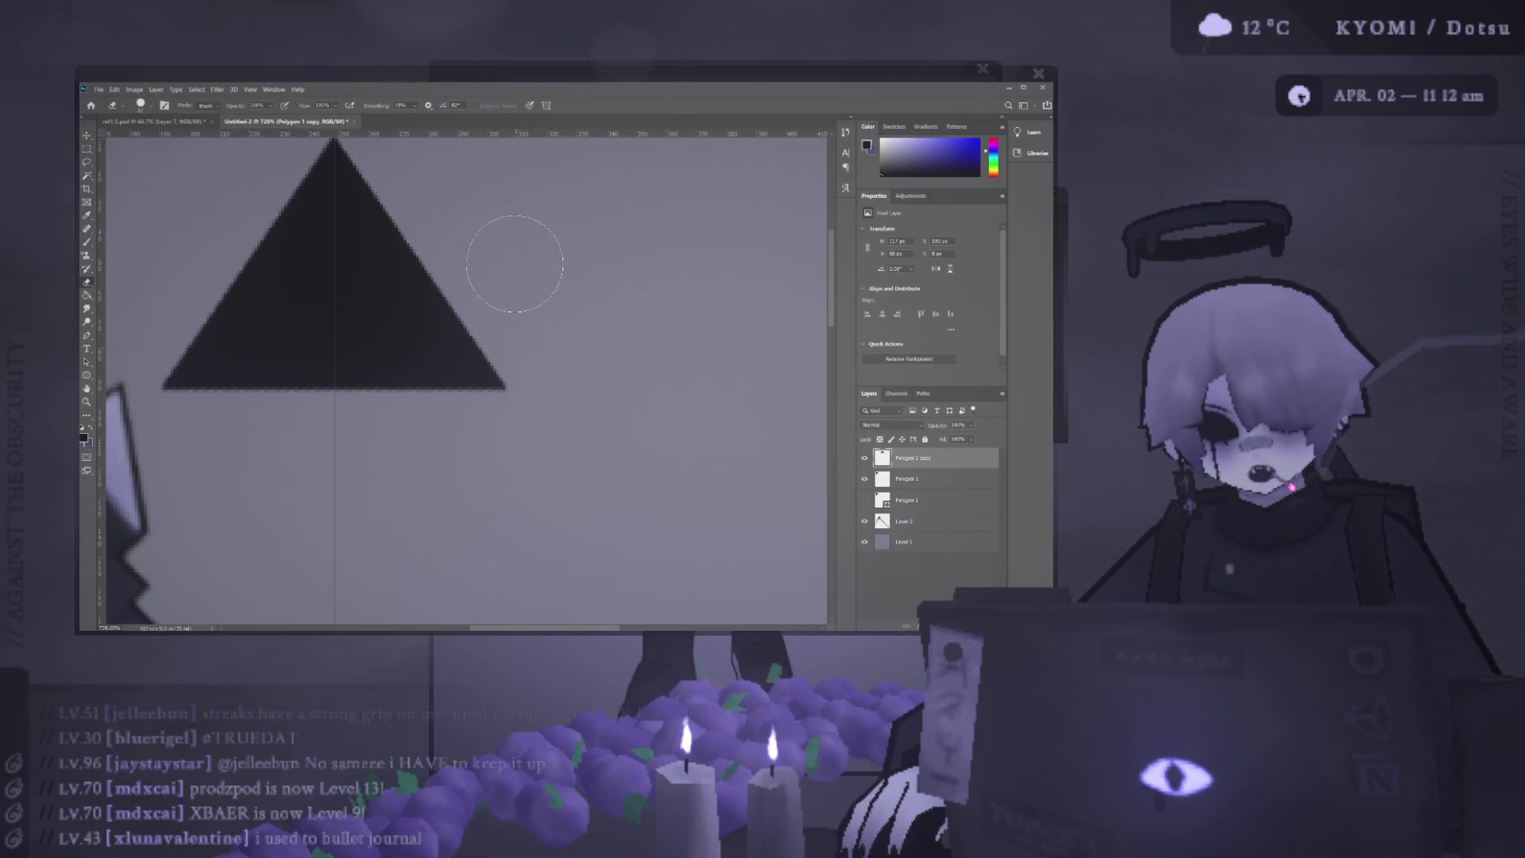
pyautogui.hotkey('ctrl', 'shift', 'z')
pyautogui.hotkey('ctrl', 'shift', 'z')
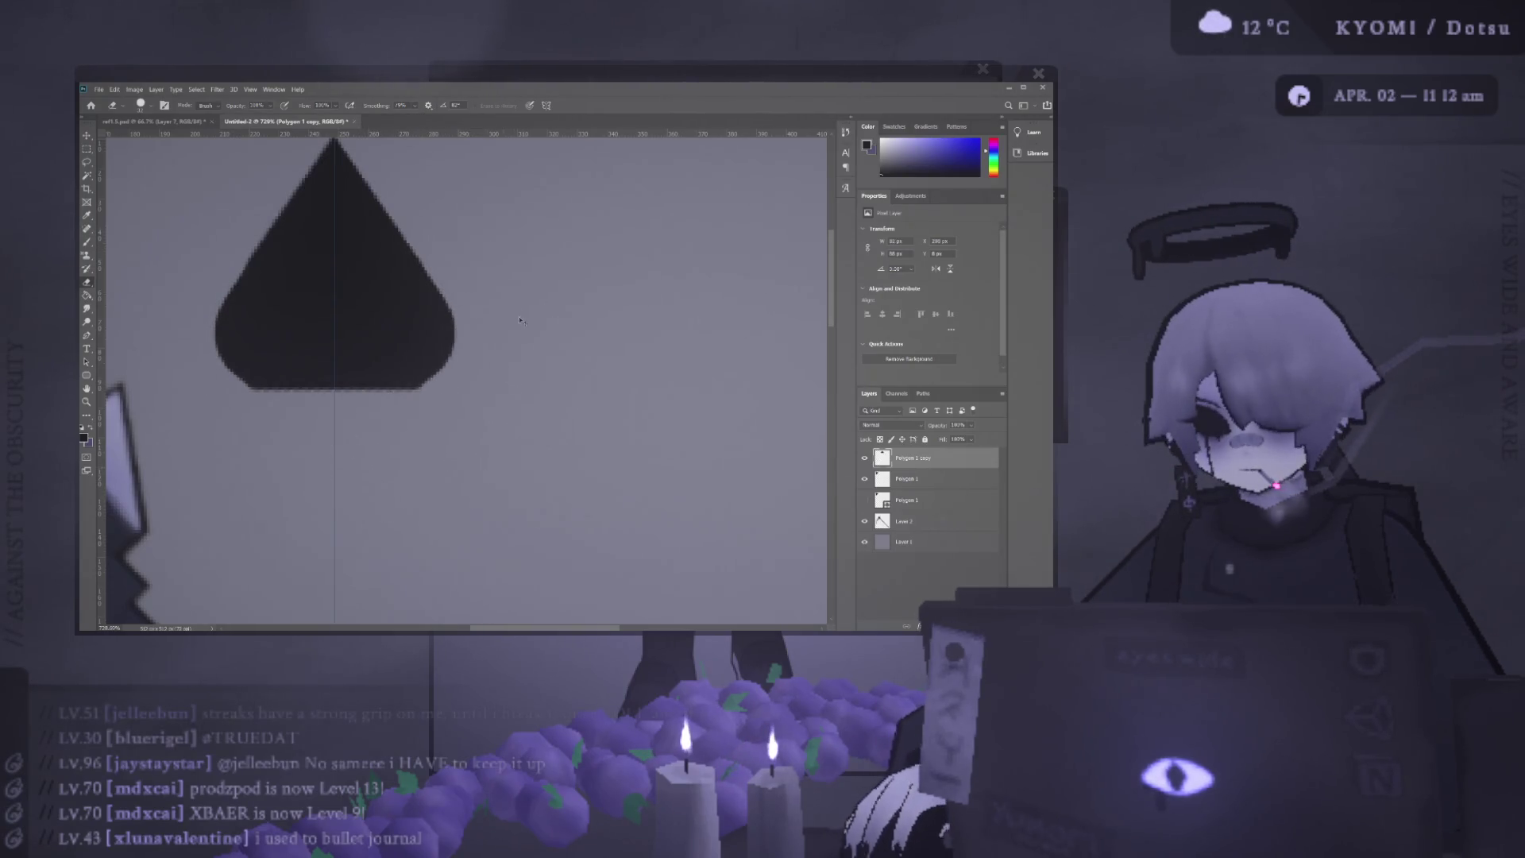
pyautogui.hotkey('ctrl', 'z')
pyautogui.hotkey('ctrl', 'z')
# Step through undo/redo until the triangle's base is left rounded into a cone.
pyautogui.hotkey('ctrl', 'shift', 'z')
pyautogui.hotkey('ctrl', 'shift', 'z')
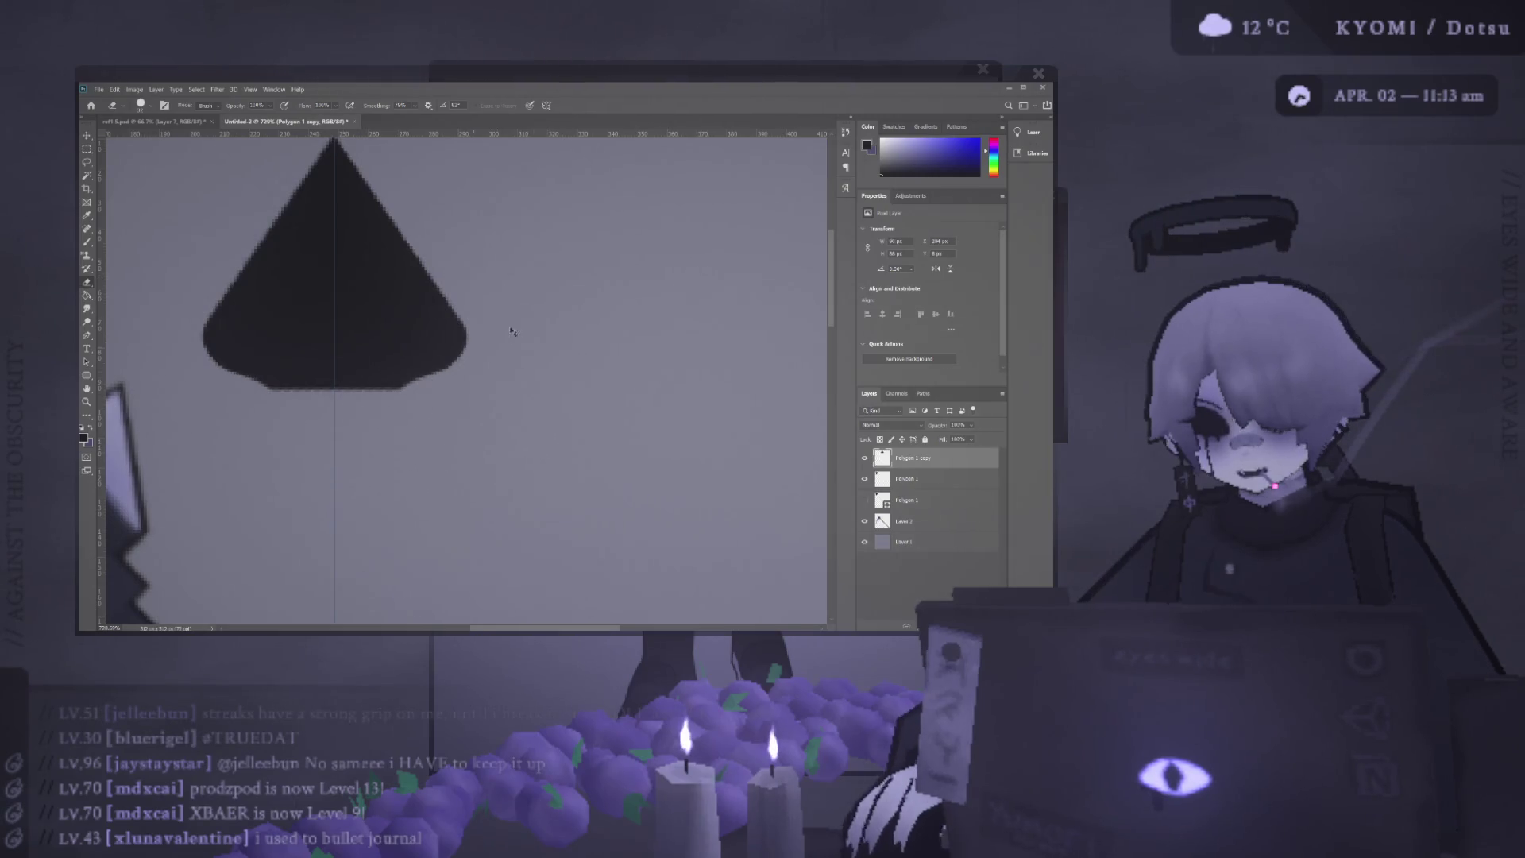
pyautogui.hotkey('ctrl', 'z')
pyautogui.hotkey('ctrl', 'z')
pyautogui.hotkey('ctrl', 'shift', 'z')
pyautogui.hotkey('ctrl', 'shift', 'z')
pyautogui.hotkey('ctrl', 'z')
pyautogui.hotkey('ctrl', 'z')
pyautogui.hotkey('ctrl', 'shift', 'z')
pyautogui.hotkey('ctrl', 'z')
pyautogui.hotkey('ctrl', 'shift', 'z')
pyautogui.hotkey('ctrl', 'shift', 'z')
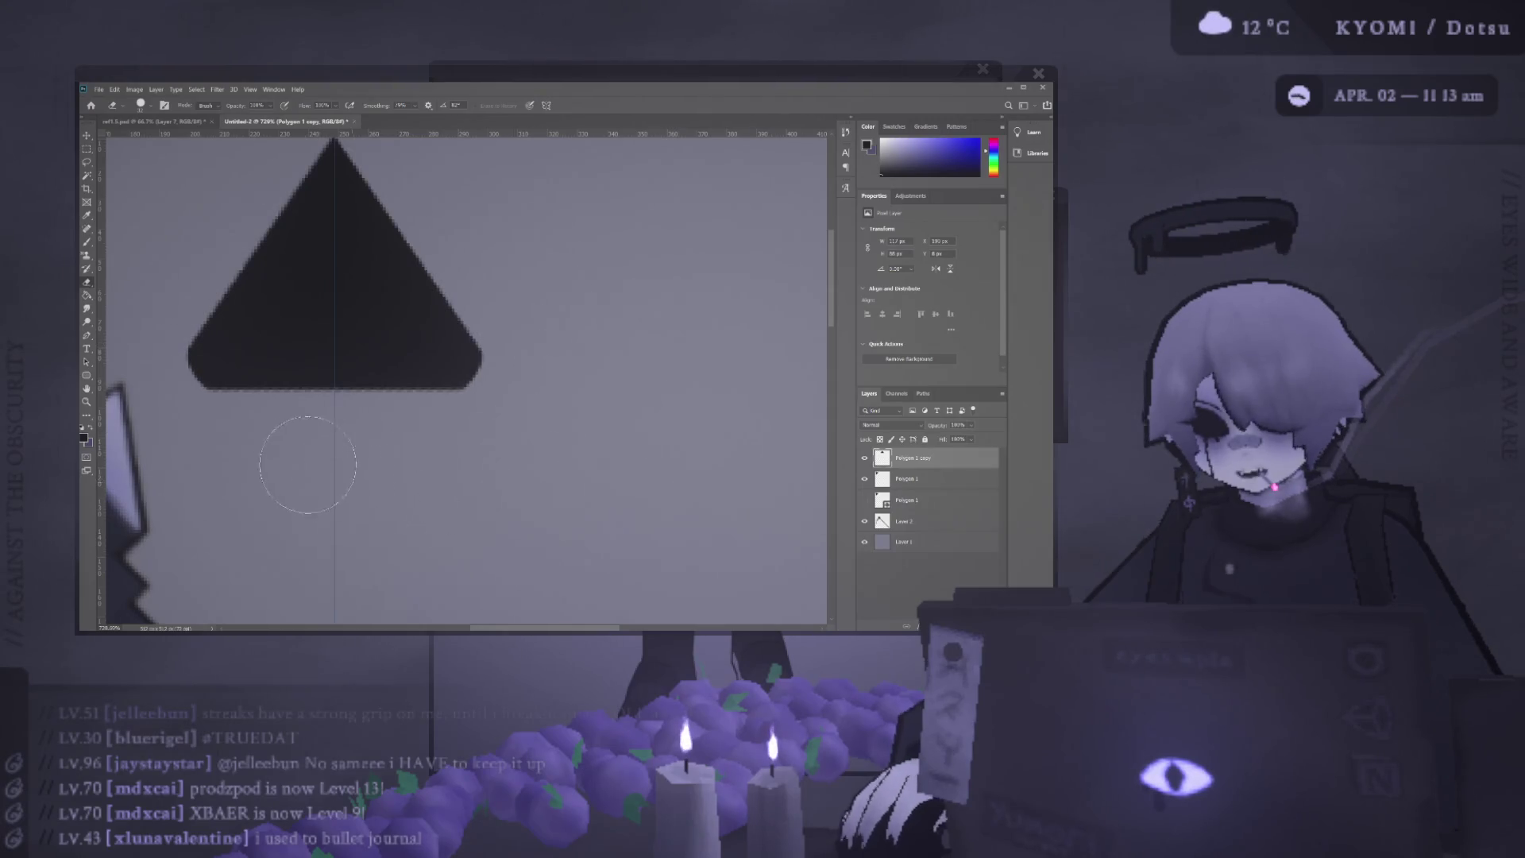
pyautogui.hotkey('ctrl', 'z')
pyautogui.hotkey('ctrl', 'z')
pyautogui.hotkey('ctrl', 'shift', 'z')
pyautogui.hotkey('ctrl', 'shift', 'z')
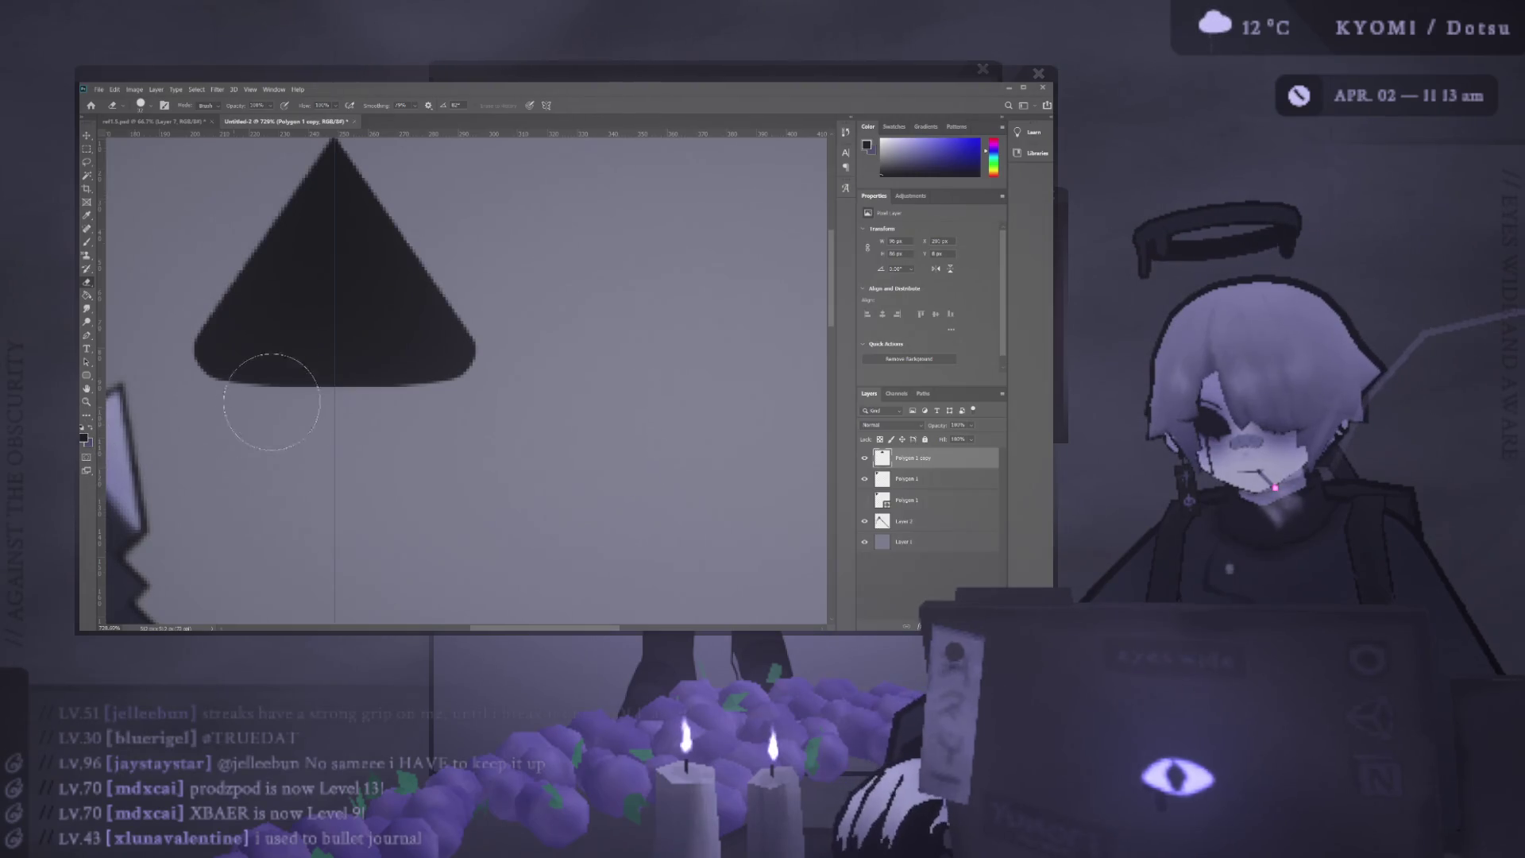
pyautogui.scroll(-5, 460, 237)
pyautogui.scroll(3, 458, 238)
pyautogui.scroll(3, 459, 237)
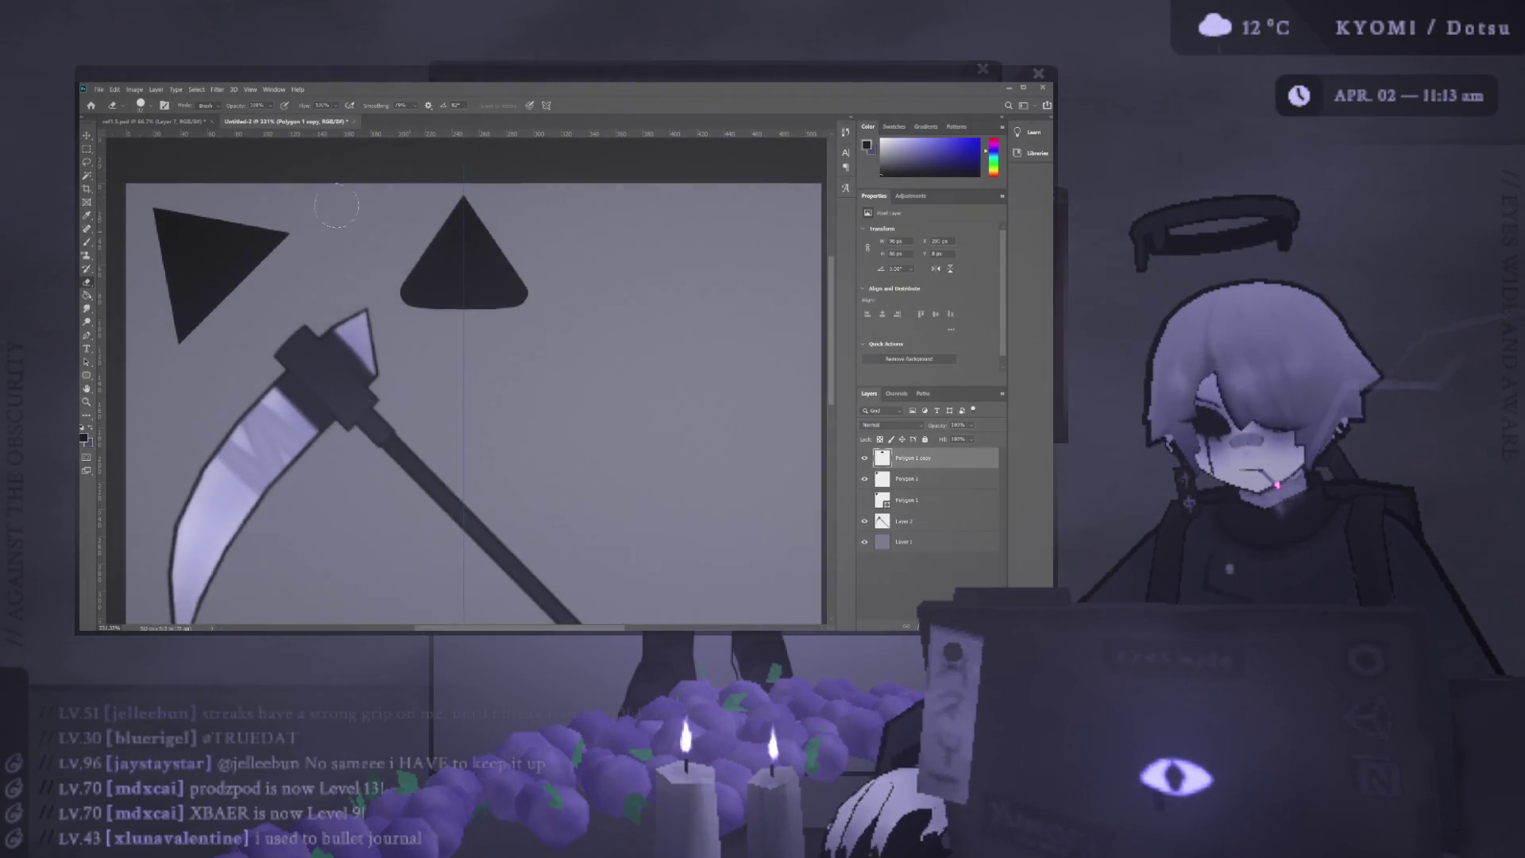
# Hide the sharp Polygon 1 triangle and duplicate the cone layer with Ctrl+J.
pyautogui.click(911, 478)
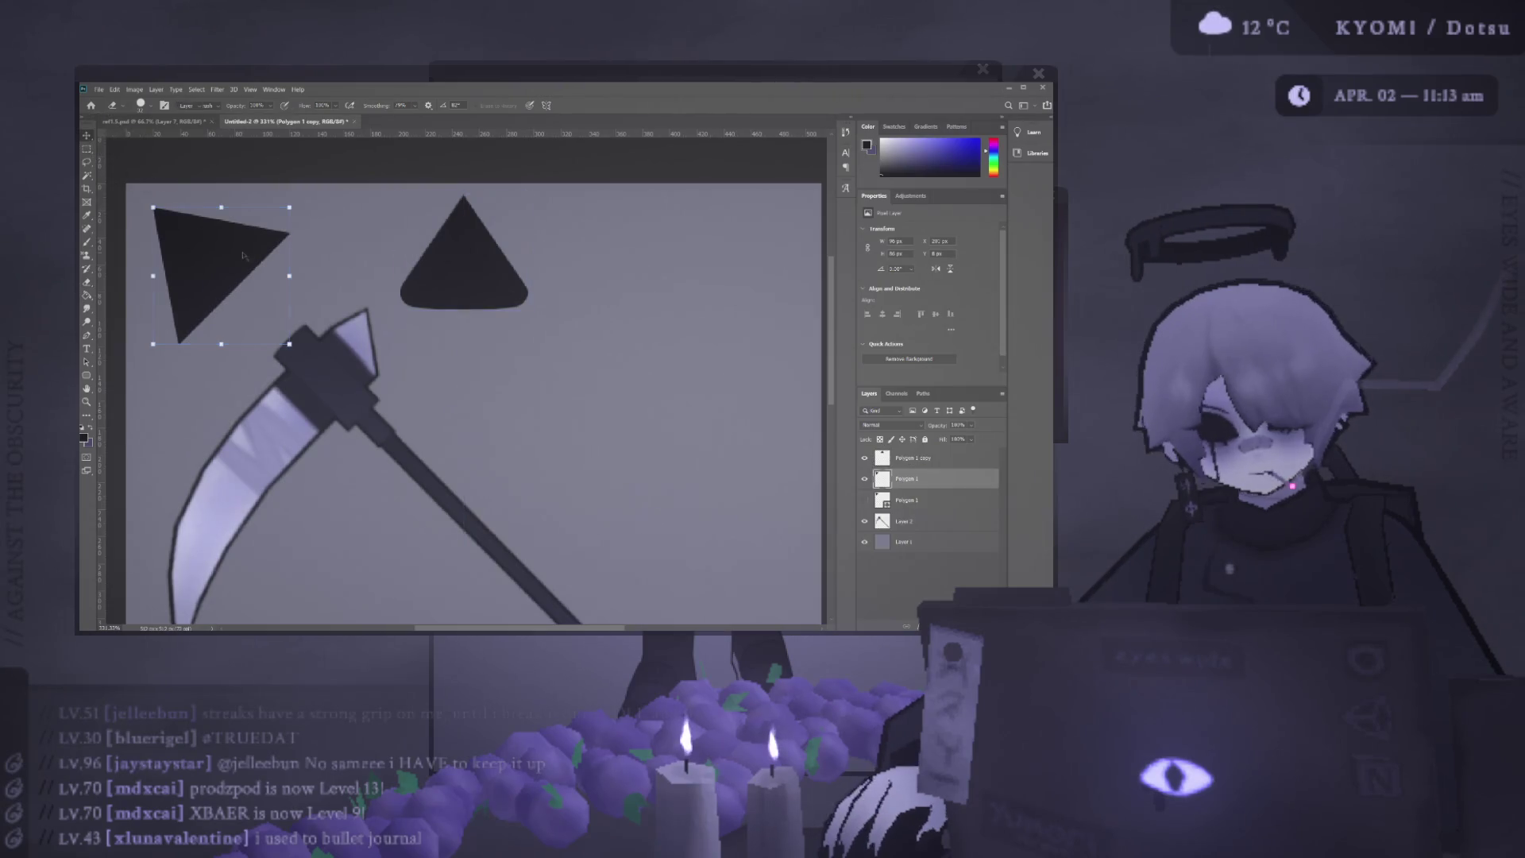
pyautogui.press('v')
pyautogui.click(866, 478)
pyautogui.hotkey('ctrl', 'j')
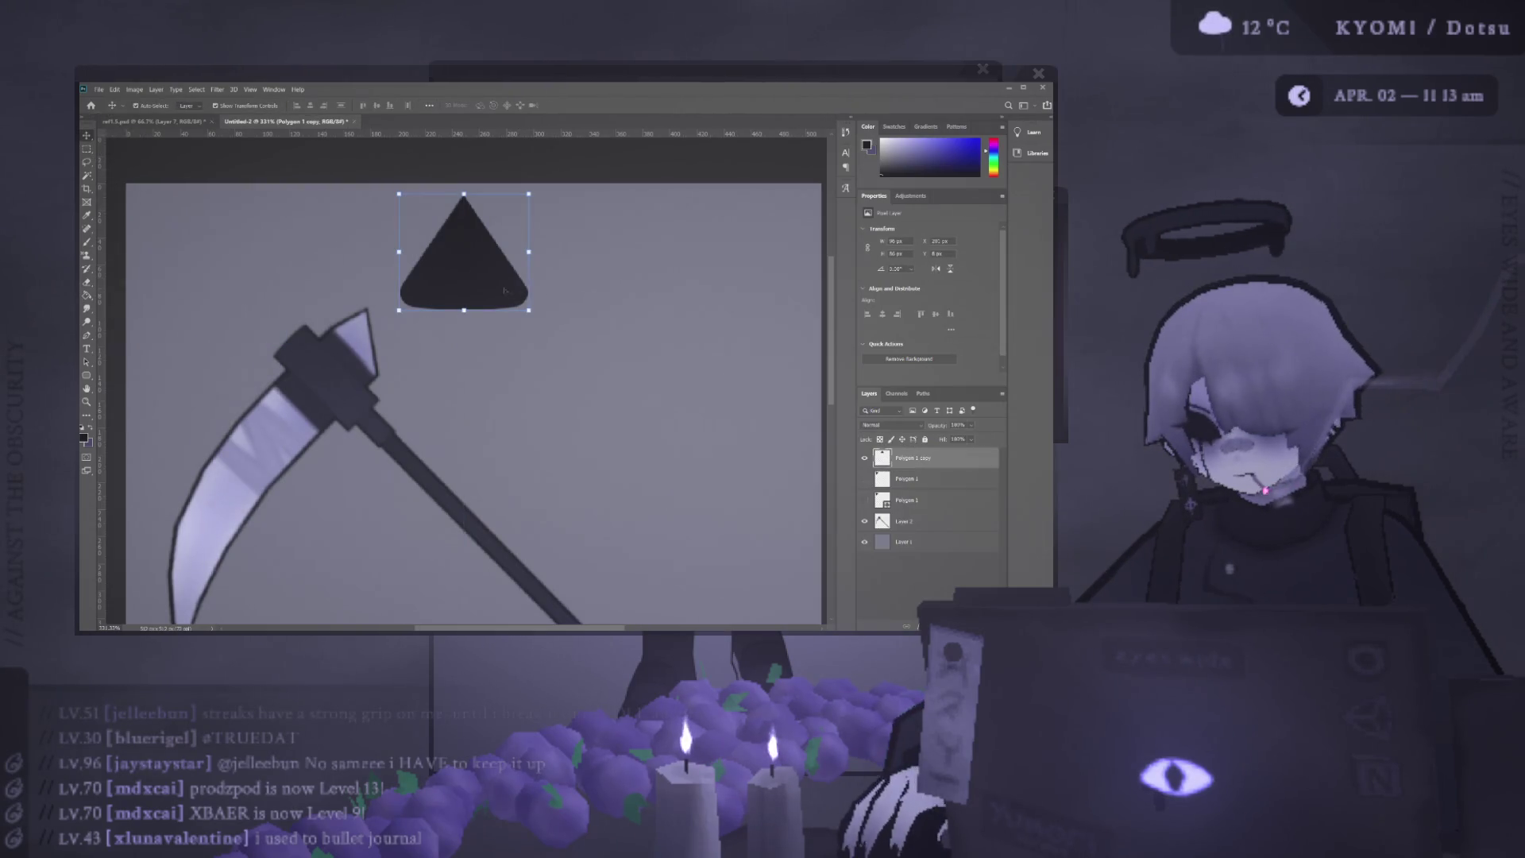
# Hide the extra copy and move the rounded cone to the upper left above the blade.
pyautogui.click(865, 459)
pyautogui.click(865, 458)
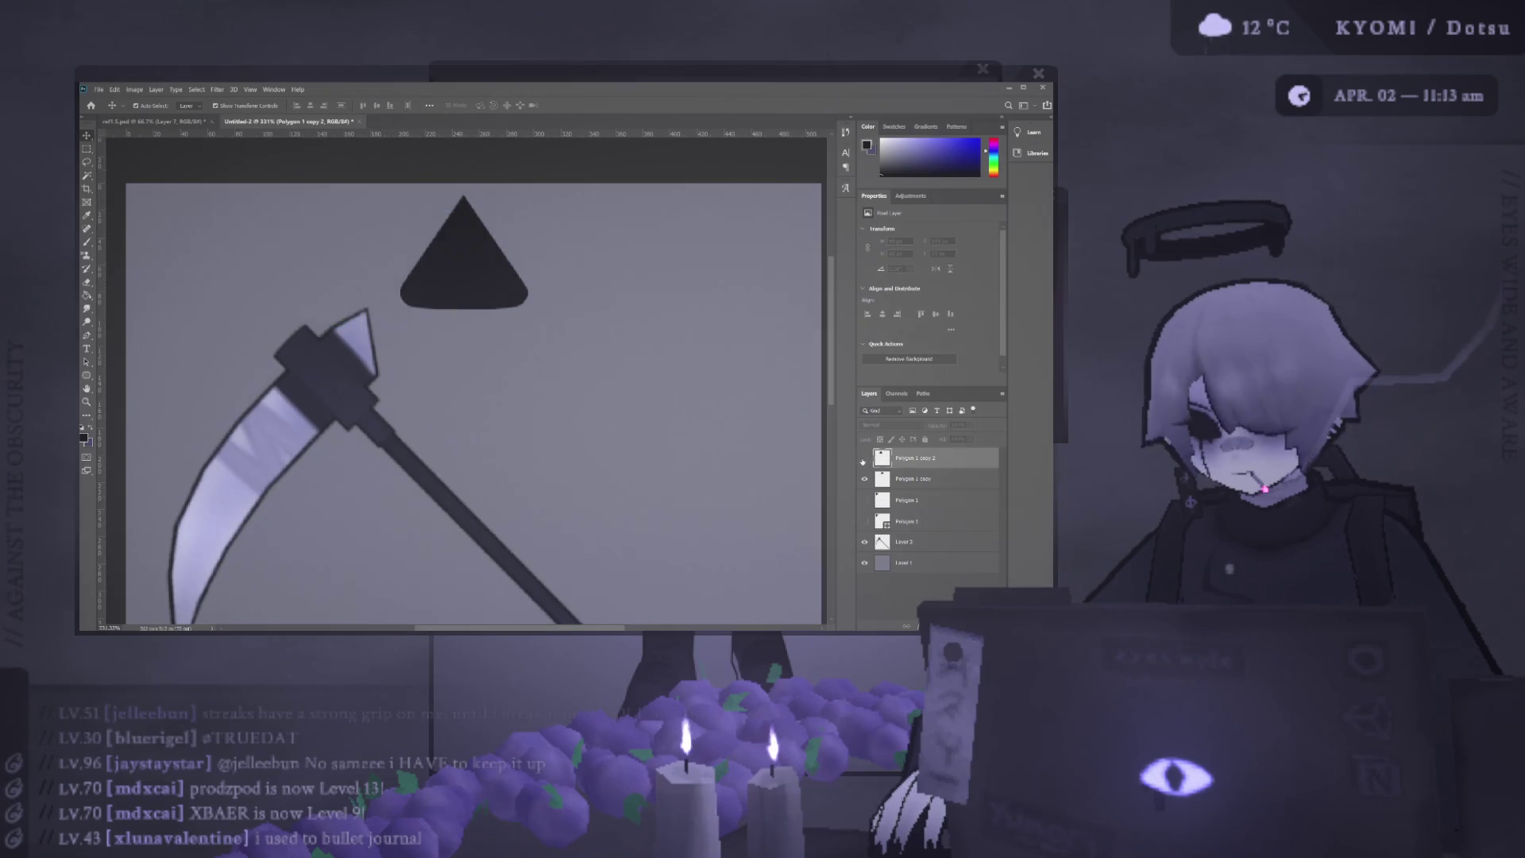
pyautogui.click(912, 477)
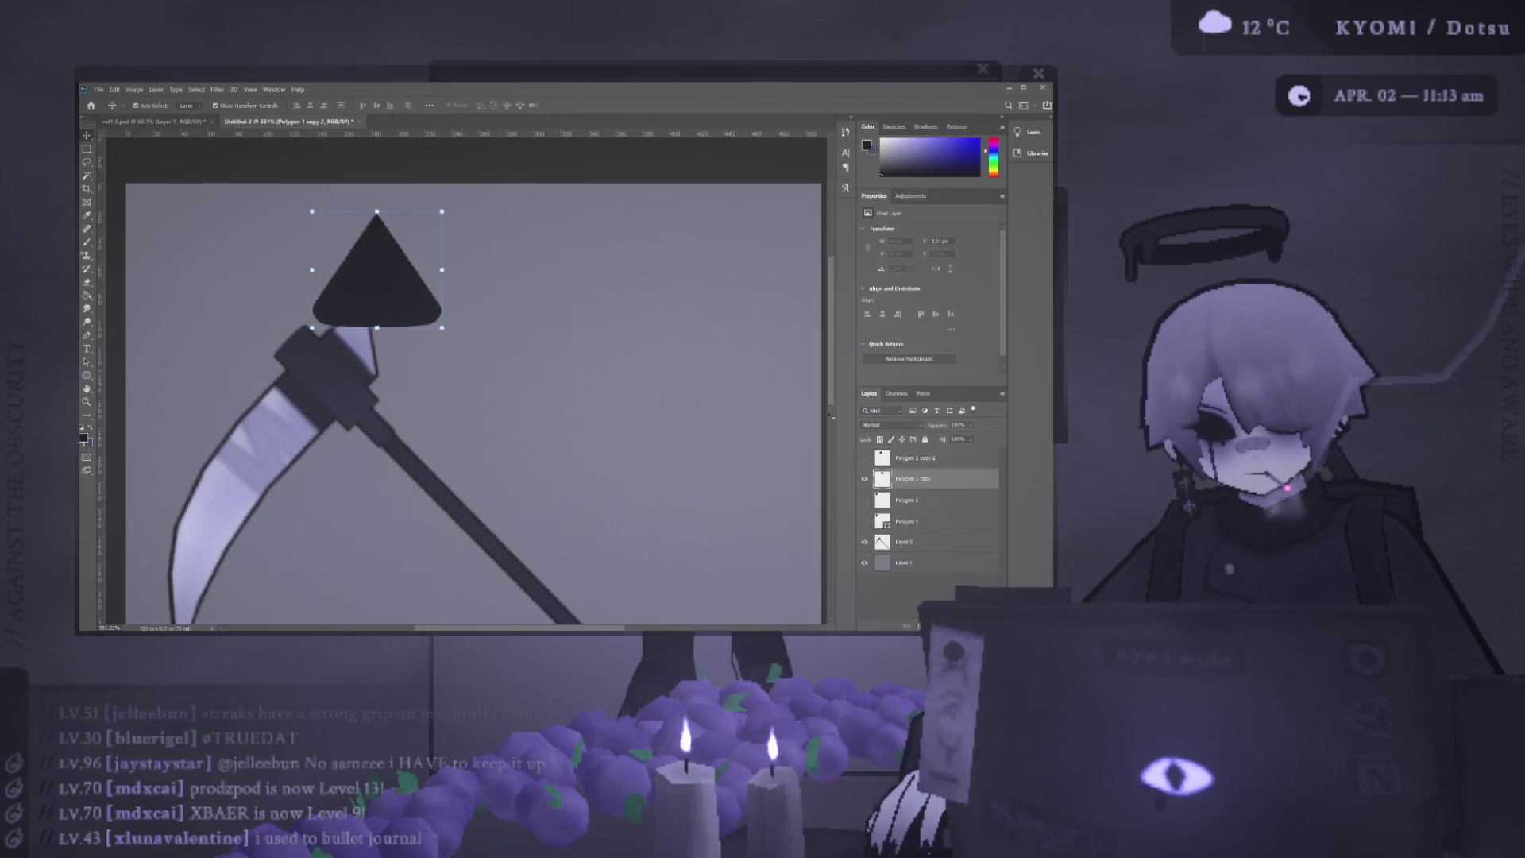
pyautogui.moveTo(464, 257)
pyautogui.mouseDown()
pyautogui.moveTo(323, 280)
pyautogui.moveTo(239, 265)
pyautogui.mouseUp()
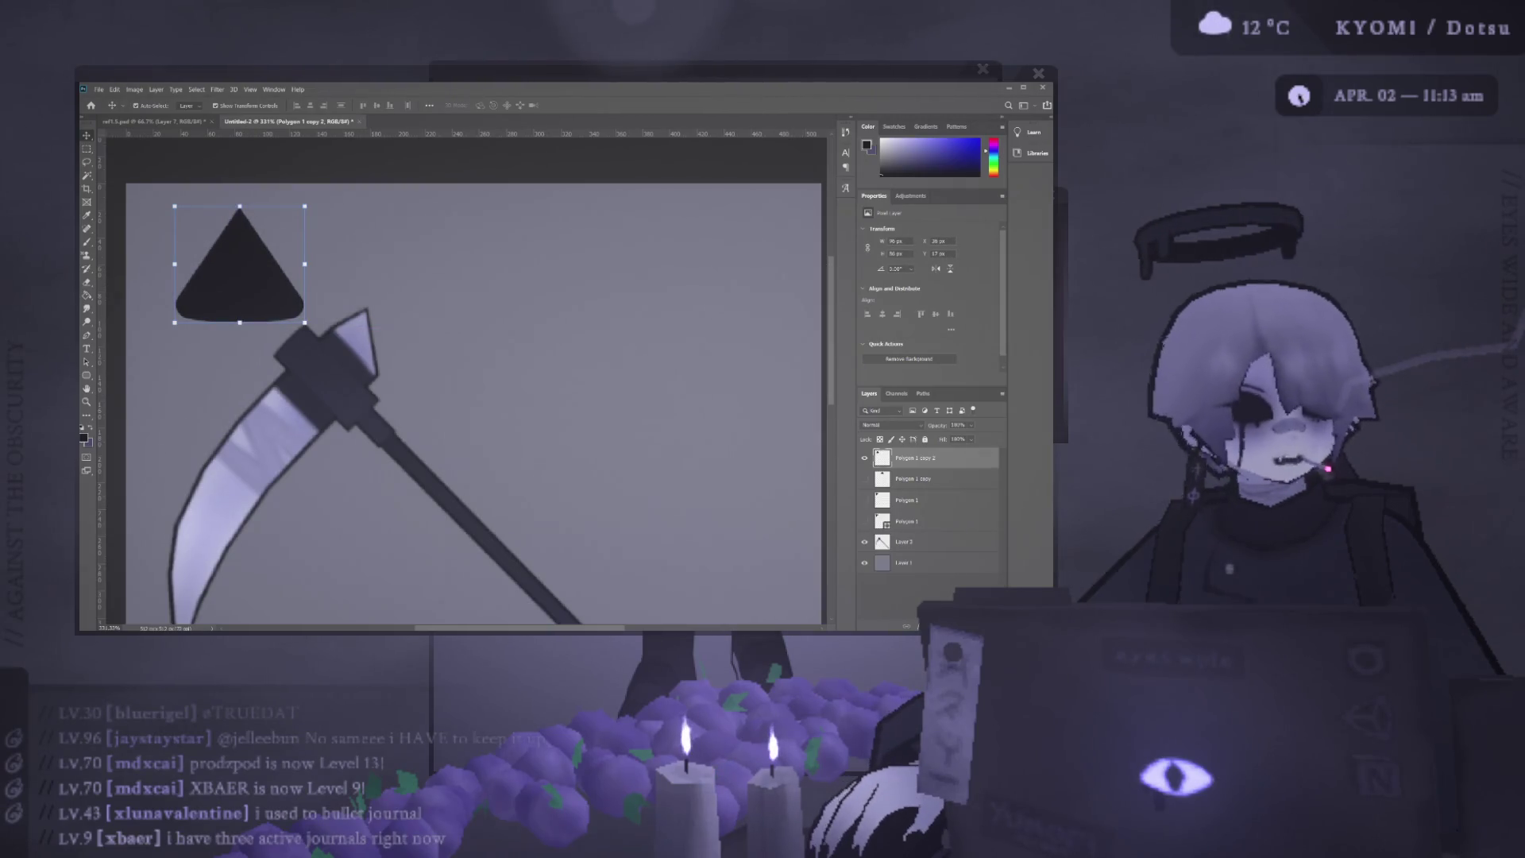
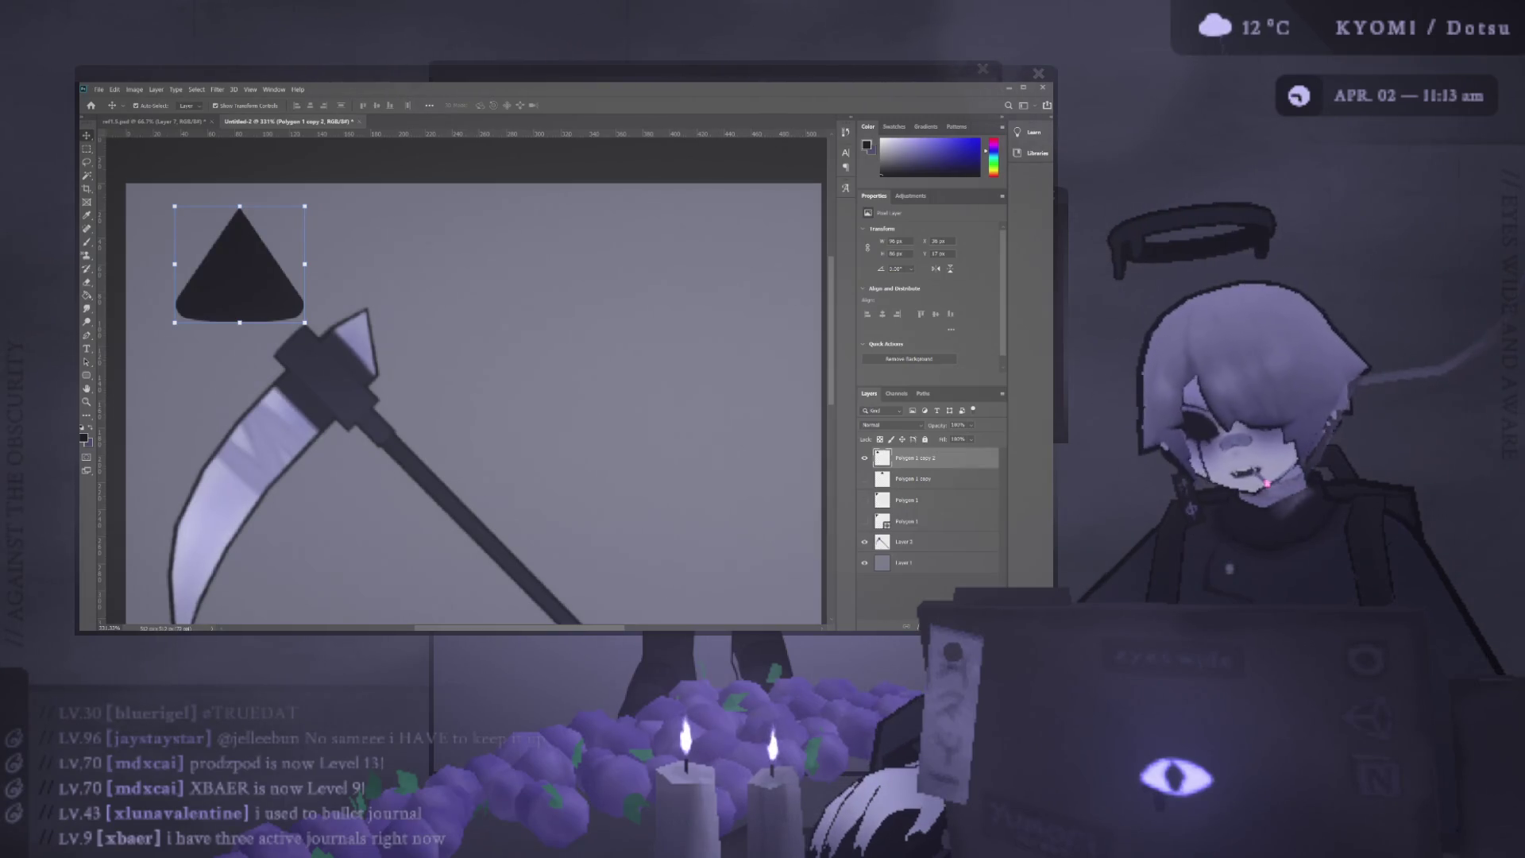
# Free-transform the rounded black triangle: rotate it, shift it up-left beside the scythe head, and commit.
pyautogui.hotkey('ctrl', 't')
pyautogui.moveTo(316, 203)
pyautogui.mouseDown()
pyautogui.moveTo(244, 185)
pyautogui.moveTo(260, 175)
pyautogui.mouseUp()
pyautogui.scroll(2, 244, 185)
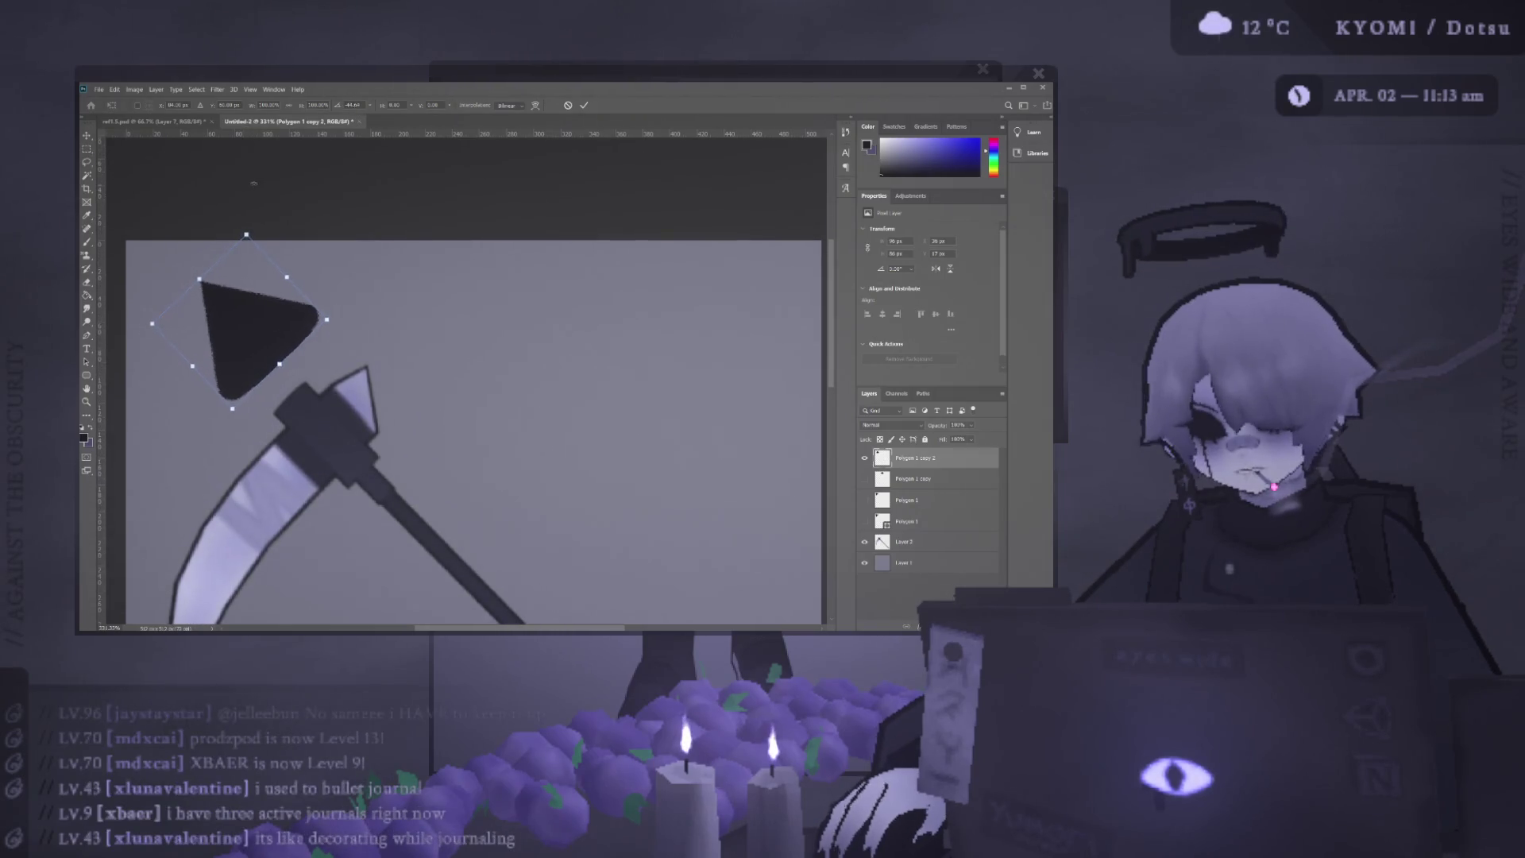
pyautogui.moveTo(234, 313)
pyautogui.mouseDown()
pyautogui.moveTo(168, 277)
pyautogui.moveTo(202, 318)
pyautogui.mouseUp()
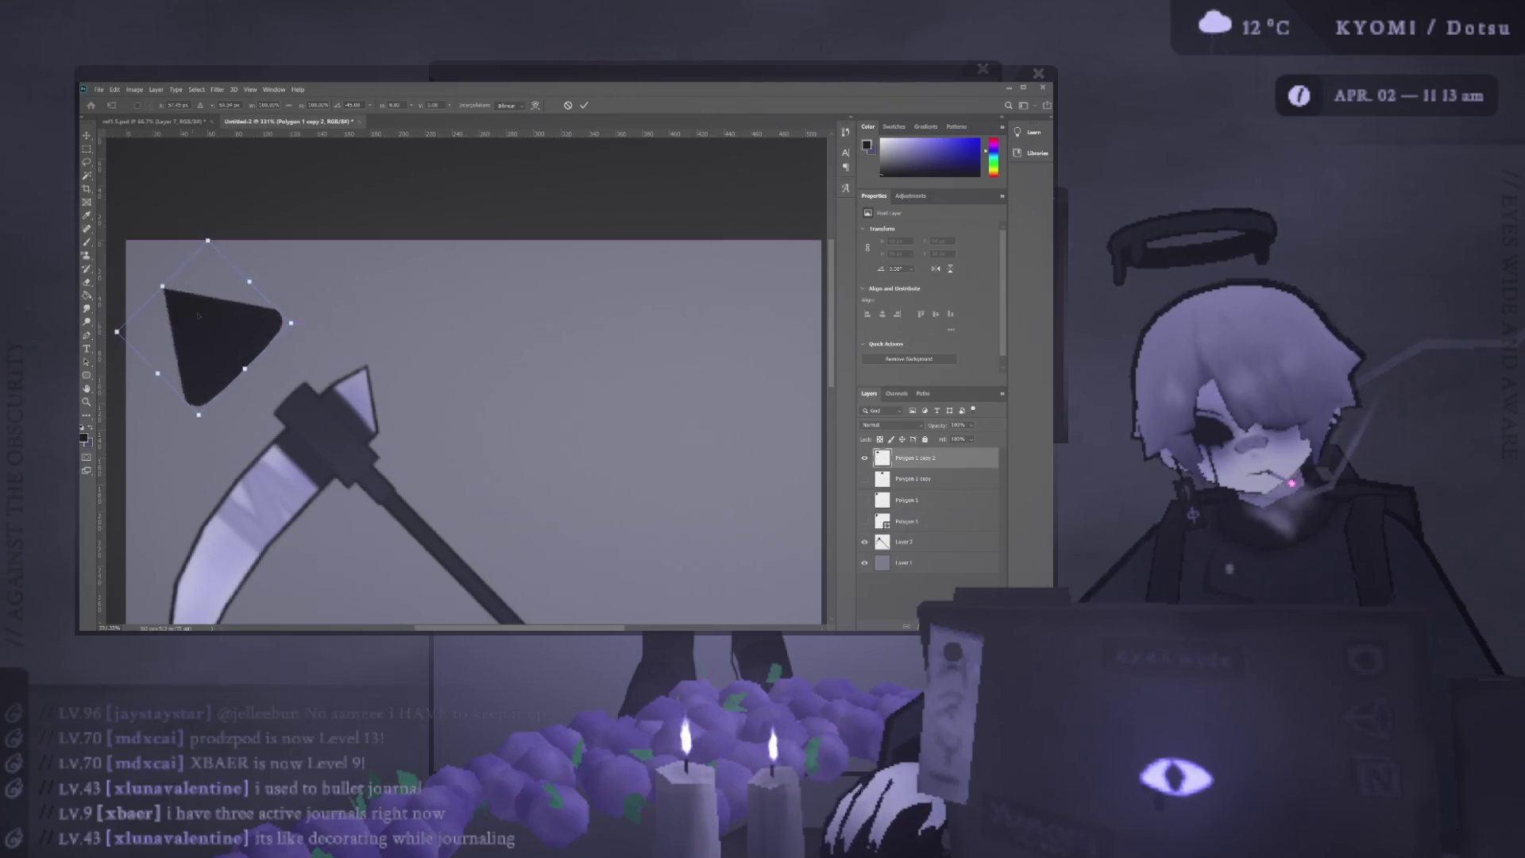
pyautogui.click(588, 107)
pyautogui.hotkey('ctrl', '-')
pyautogui.hotkey('ctrl', '-')
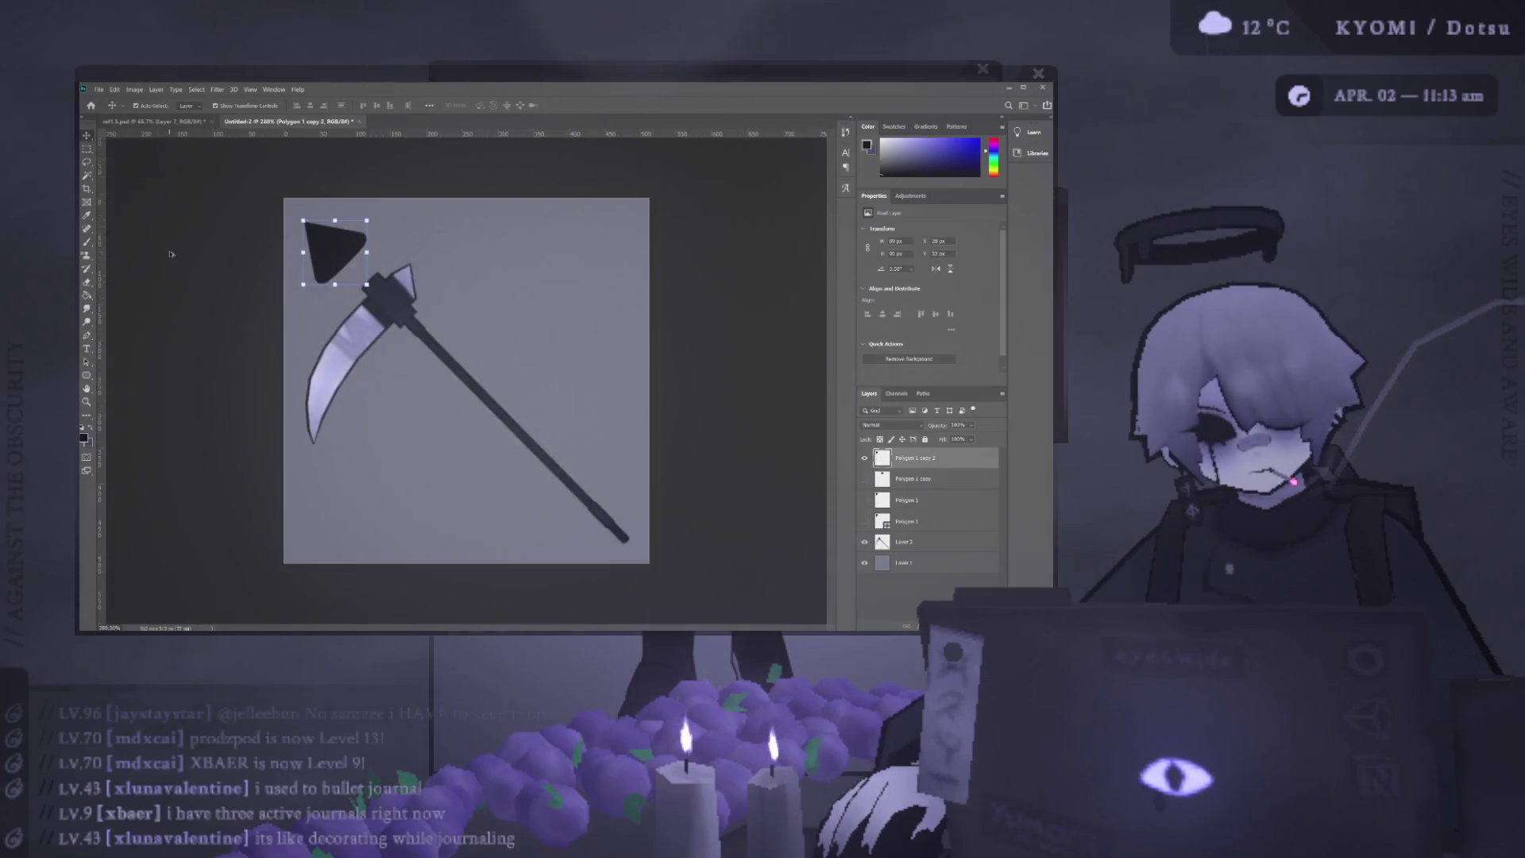
pyautogui.scroll(2, 318, 221)
pyautogui.scroll(2, 329, 284)
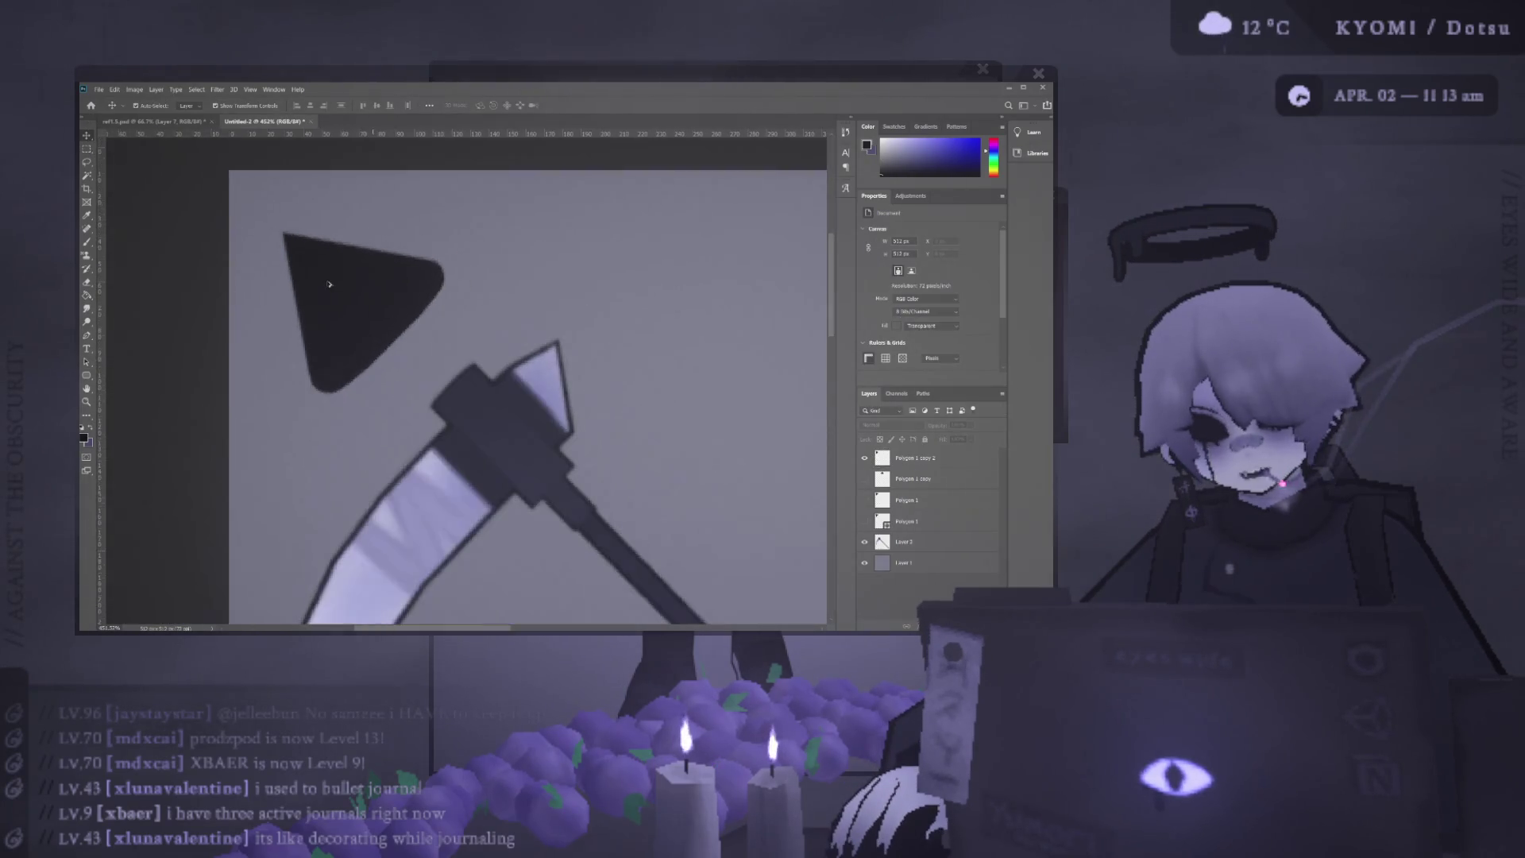
# Shift the triangle slightly down-right and adjust the zoom to view the whole icon.
pyautogui.moveTo(372, 313)
pyautogui.mouseDown()
pyautogui.moveTo(363, 279)
pyautogui.moveTo(348, 291)
pyautogui.moveTo(382, 323)
pyautogui.mouseUp()
pyautogui.hotkey('ctrl', '-')
pyautogui.hotkey('ctrl', '-')
pyautogui.click(255, 307)
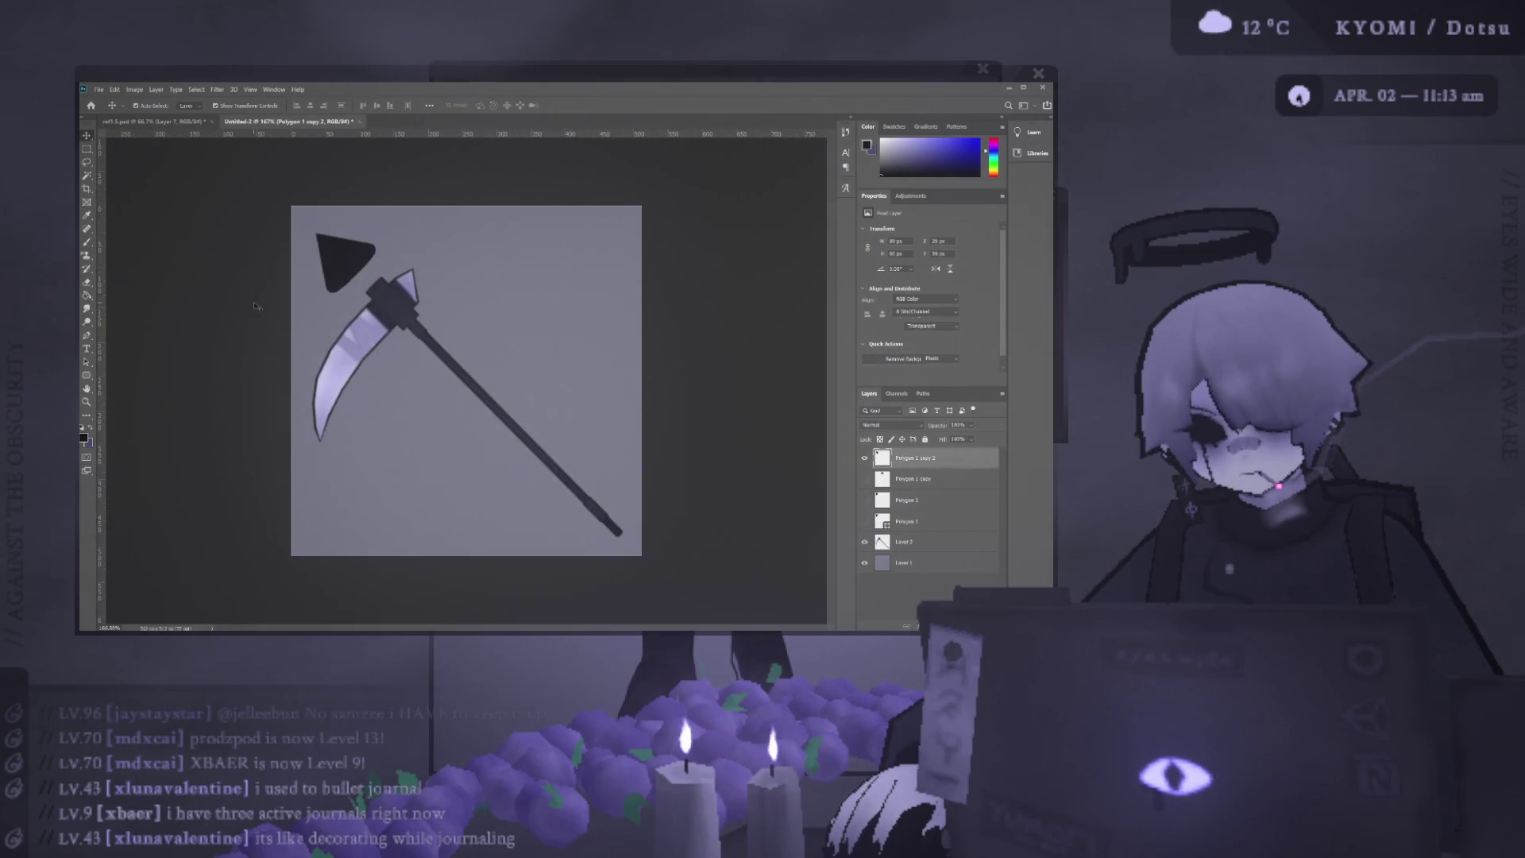
pyautogui.hotkey('ctrl', '-')
pyautogui.hotkey('ctrl', '-')
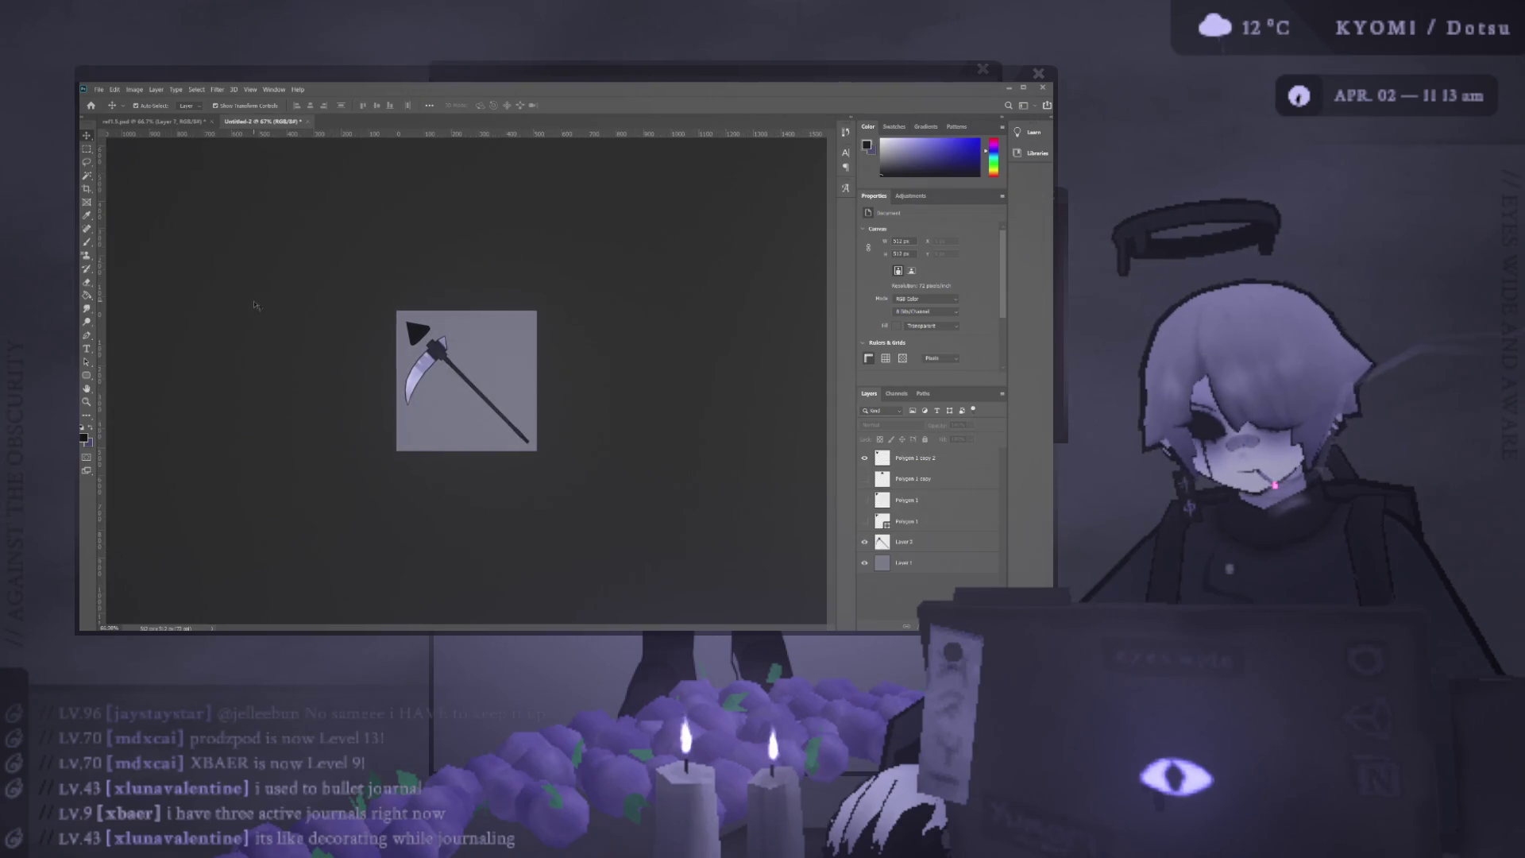
pyautogui.hotkey('ctrl', '+')
pyautogui.hotkey('ctrl', '+')
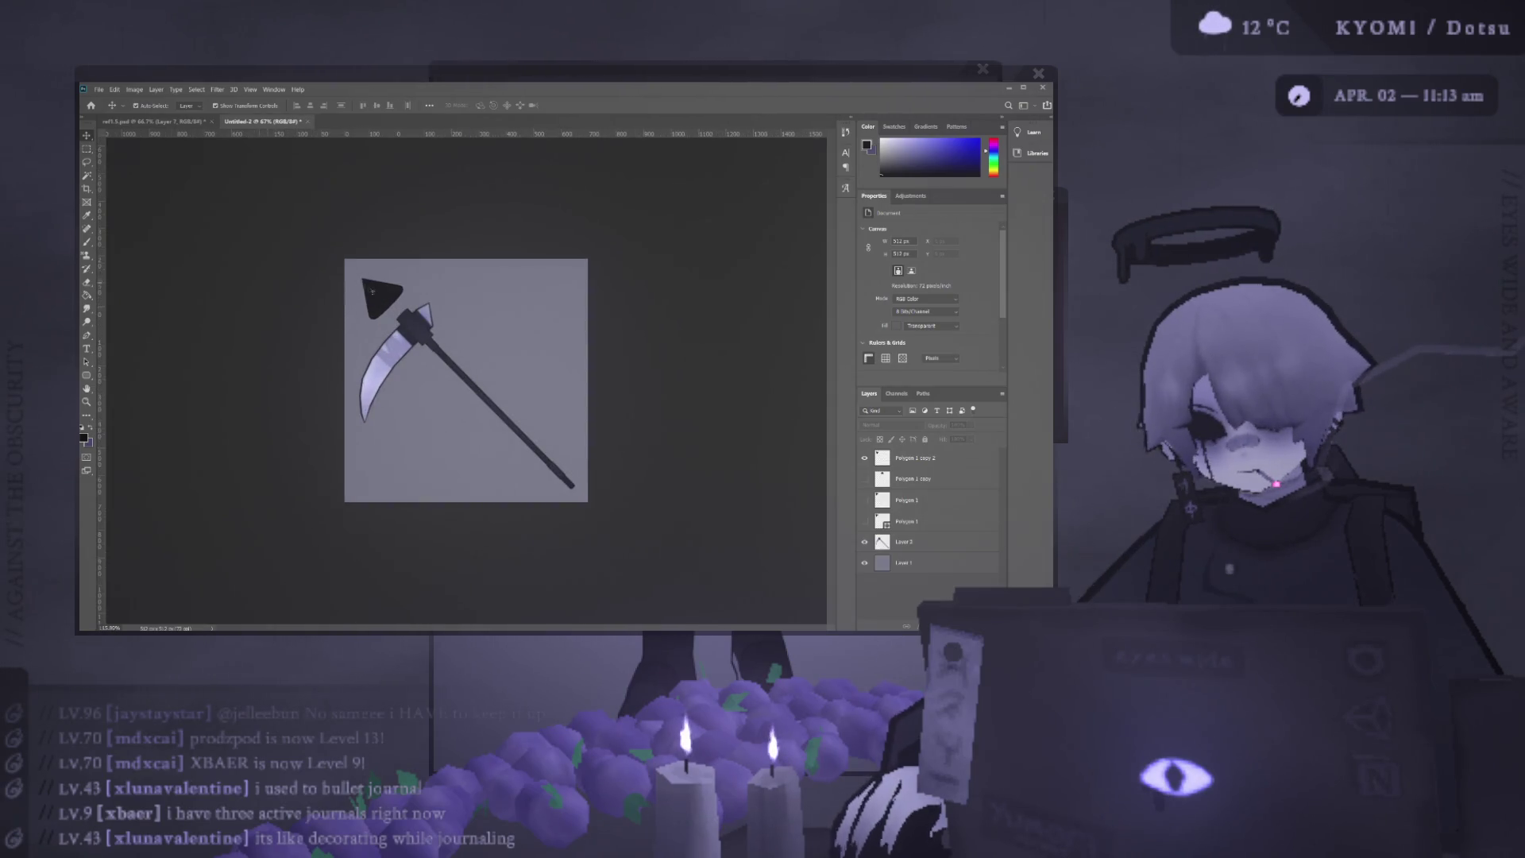
# Nudge the triangle slightly left into the icon's upper-left corner, then deselect its layer.
pyautogui.click(369, 286)
pyautogui.moveTo(368, 288); pyautogui.dragTo(365, 288)
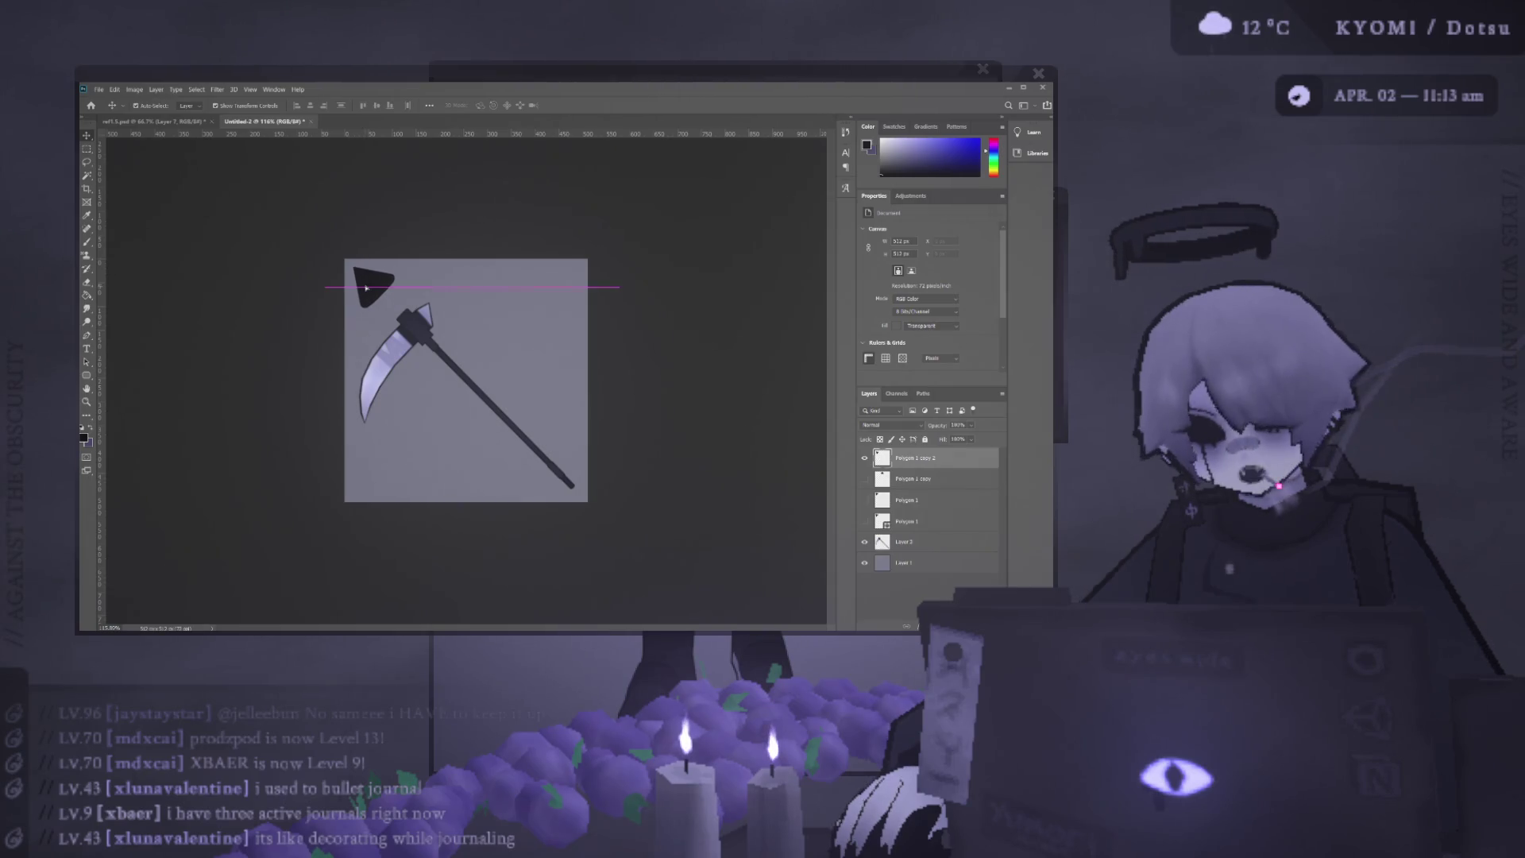
pyautogui.click(375, 292)
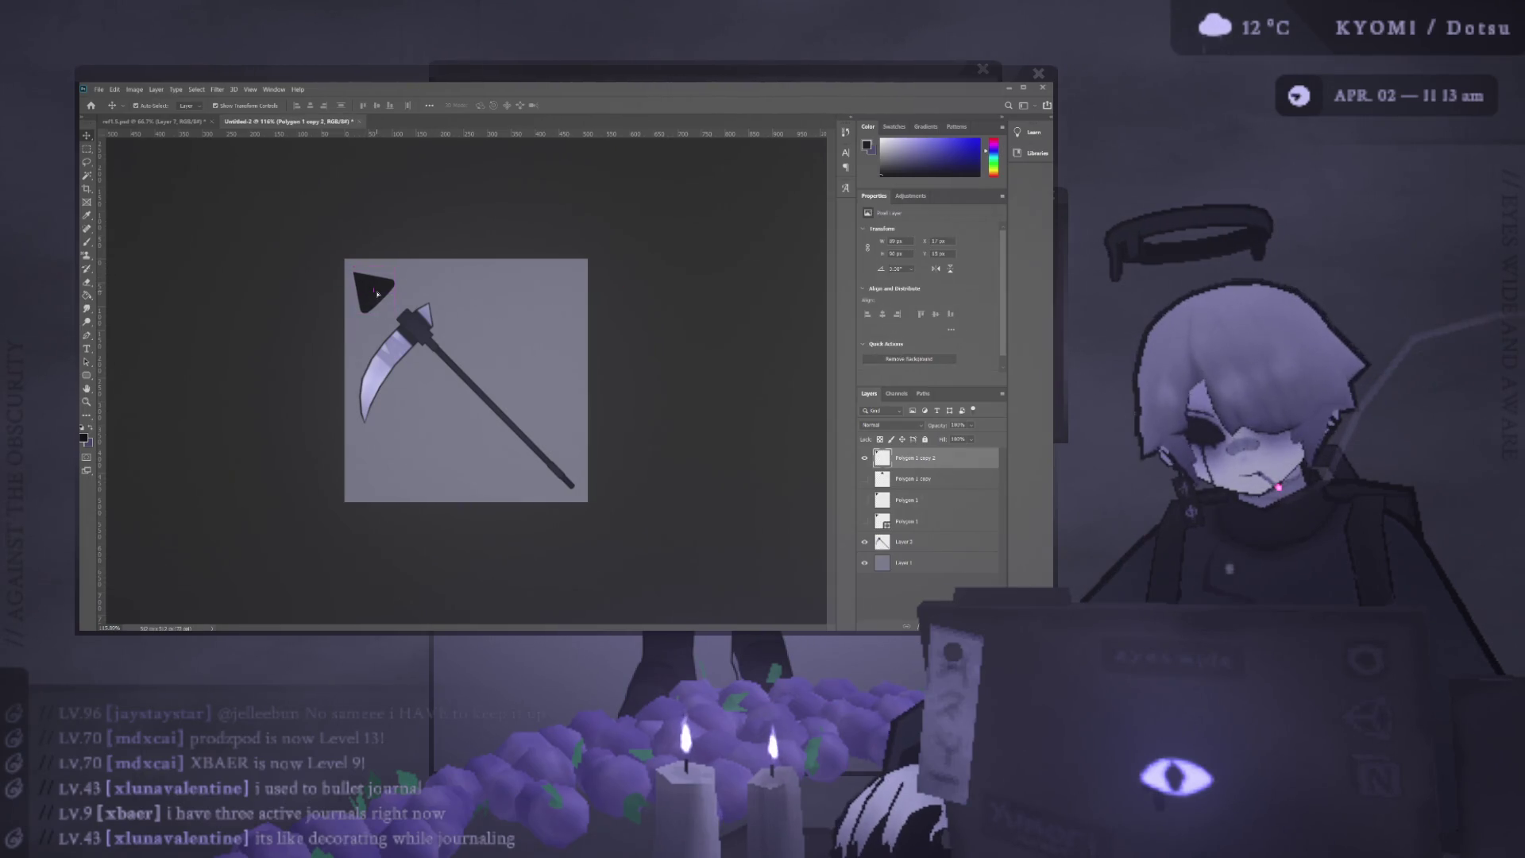
pyautogui.click(406, 219)
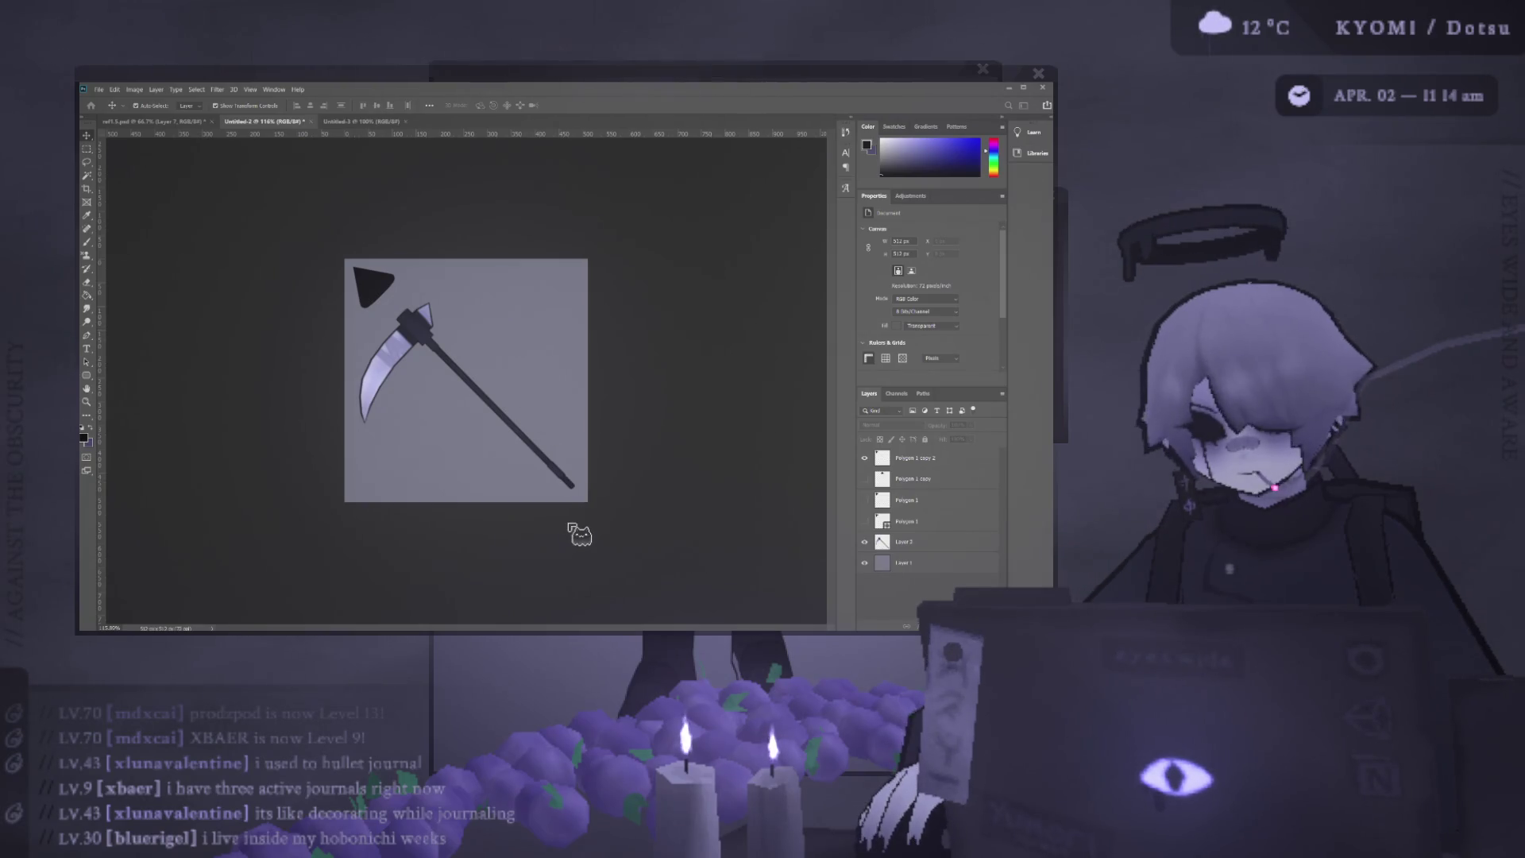
# Check the Untitled-3 document, return to the scythe image, and show and select the Polygon 1 copy layer.
pyautogui.click(364, 122)
pyautogui.click(263, 122)
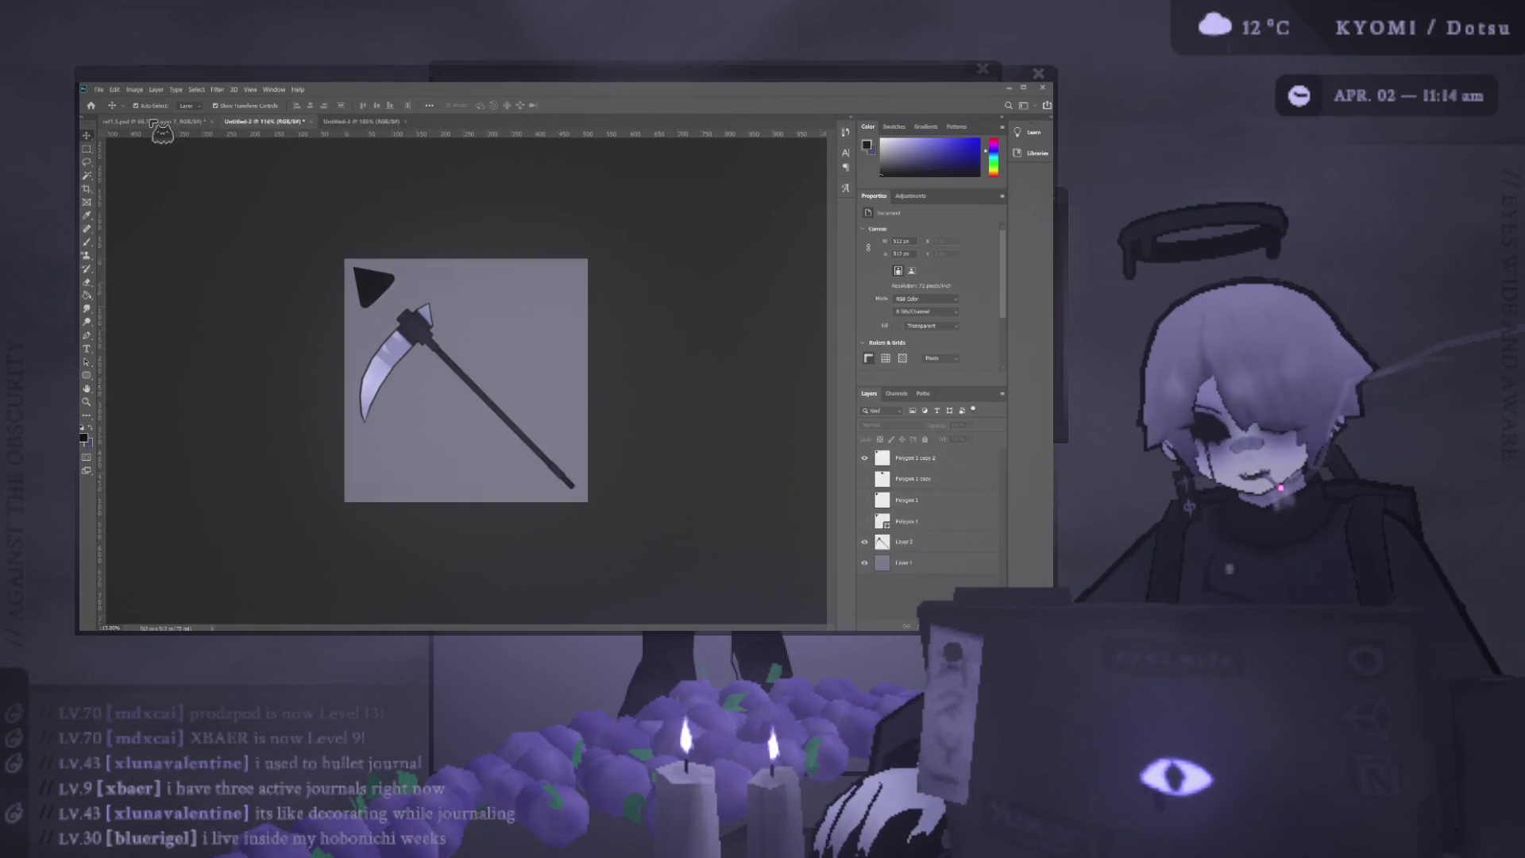
pyautogui.click(865, 479)
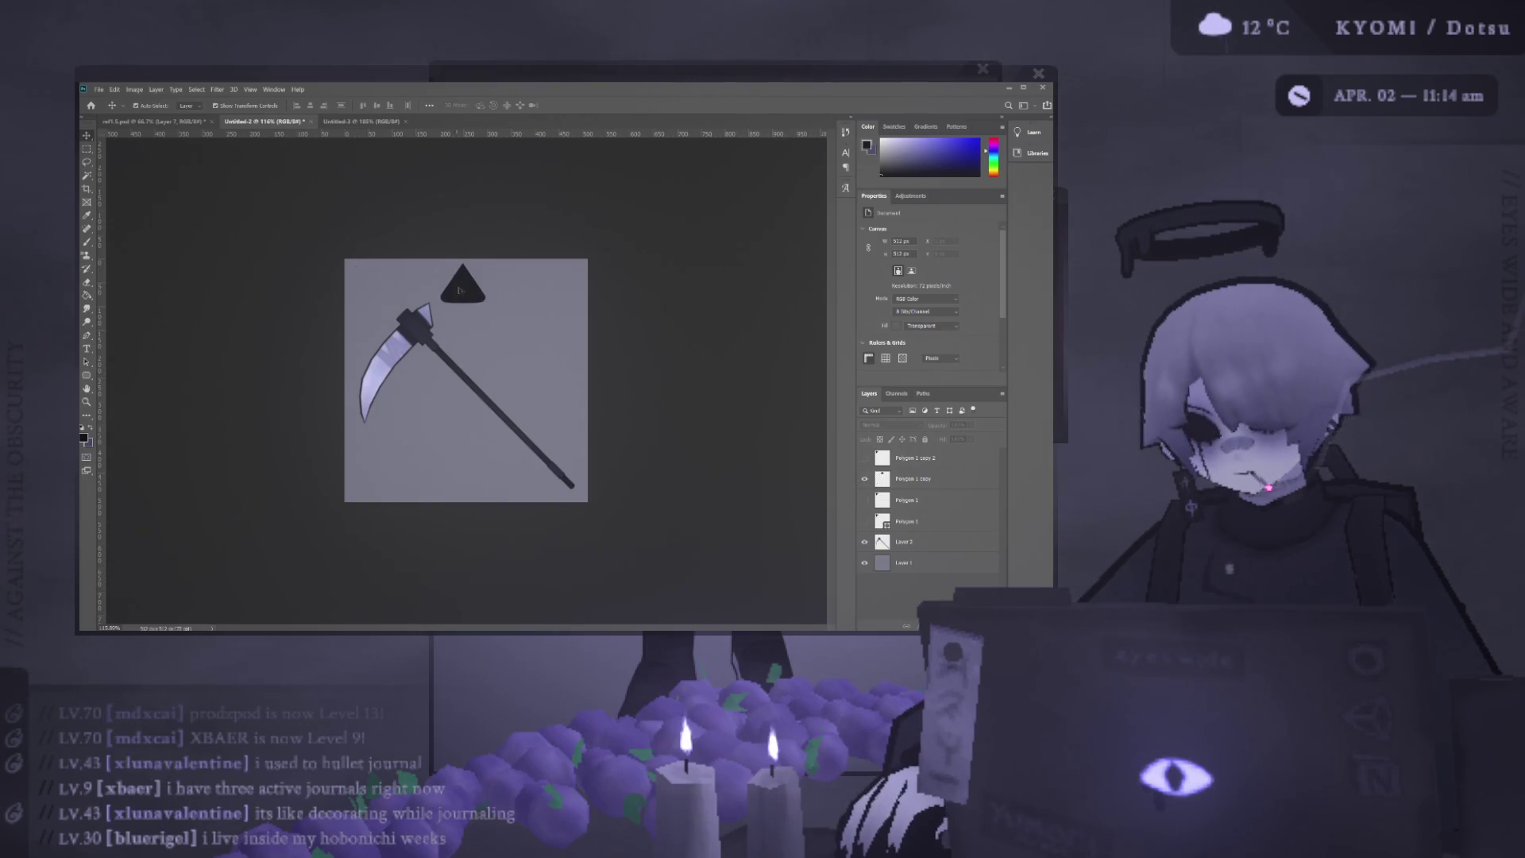
pyautogui.click(917, 477)
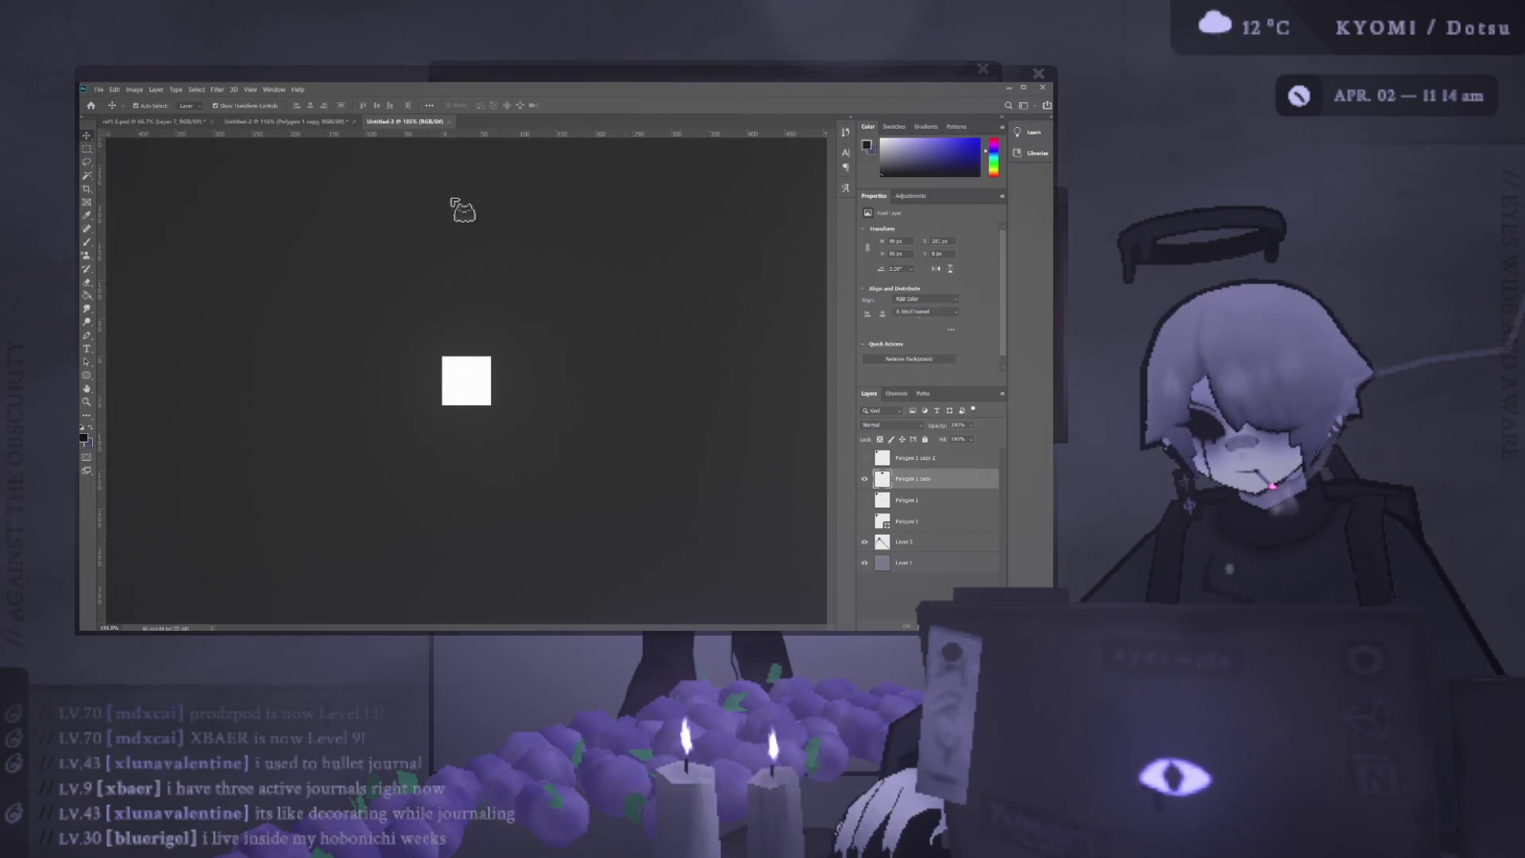
# Copy the triangle into Untitled-3, hide its white Background layer, and shrink the triangle to fit the canvas.
pyautogui.moveTo(353, 135); pyautogui.dragTo(455, 370)
pyautogui.scroll(1, 455, 371)
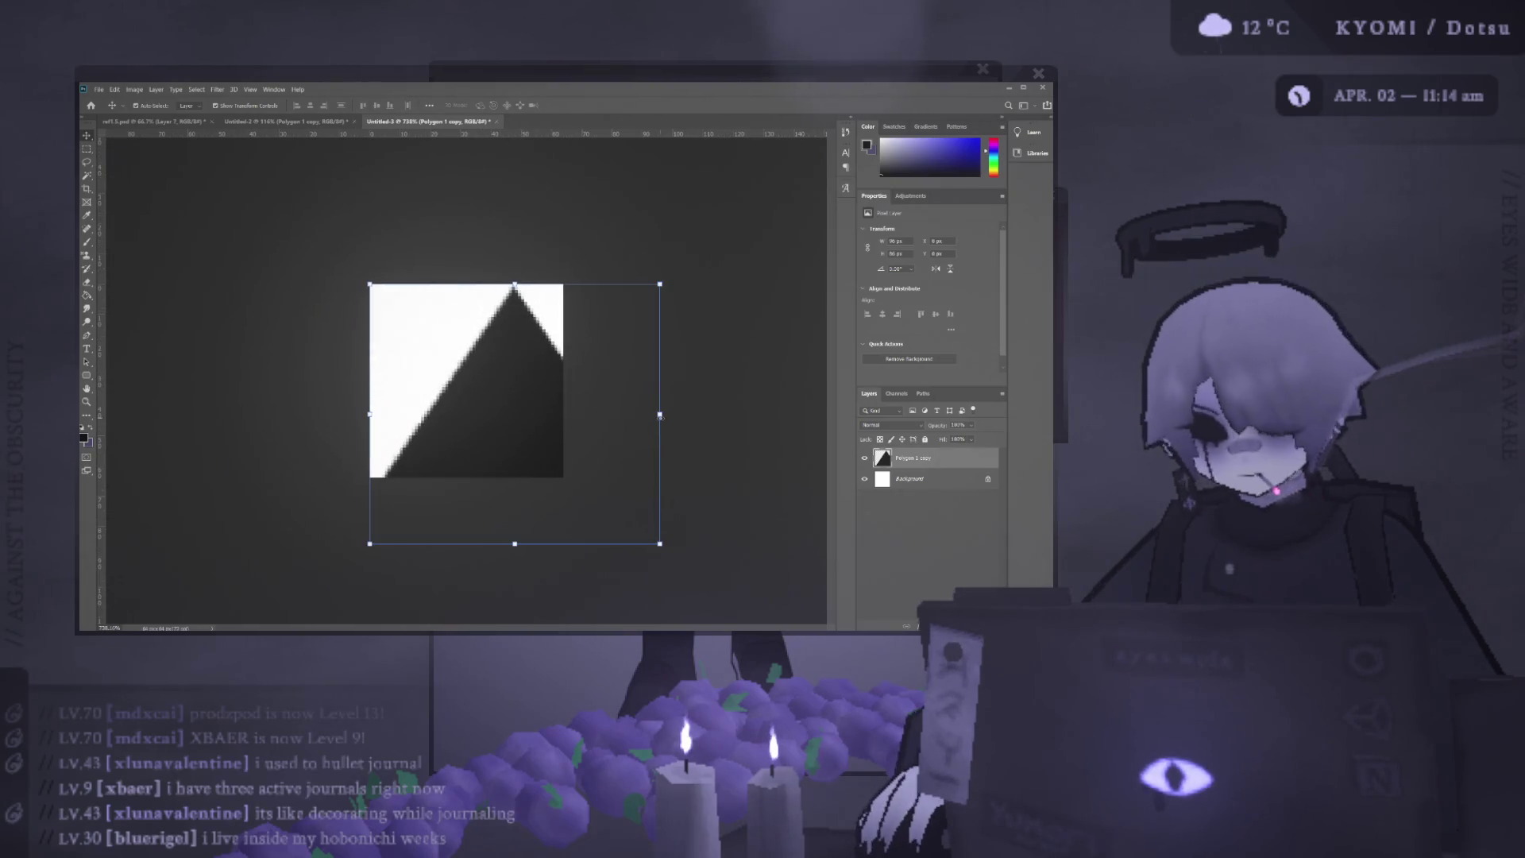
pyautogui.click(865, 477)
pyautogui.moveTo(661, 414); pyautogui.dragTo(490, 365)
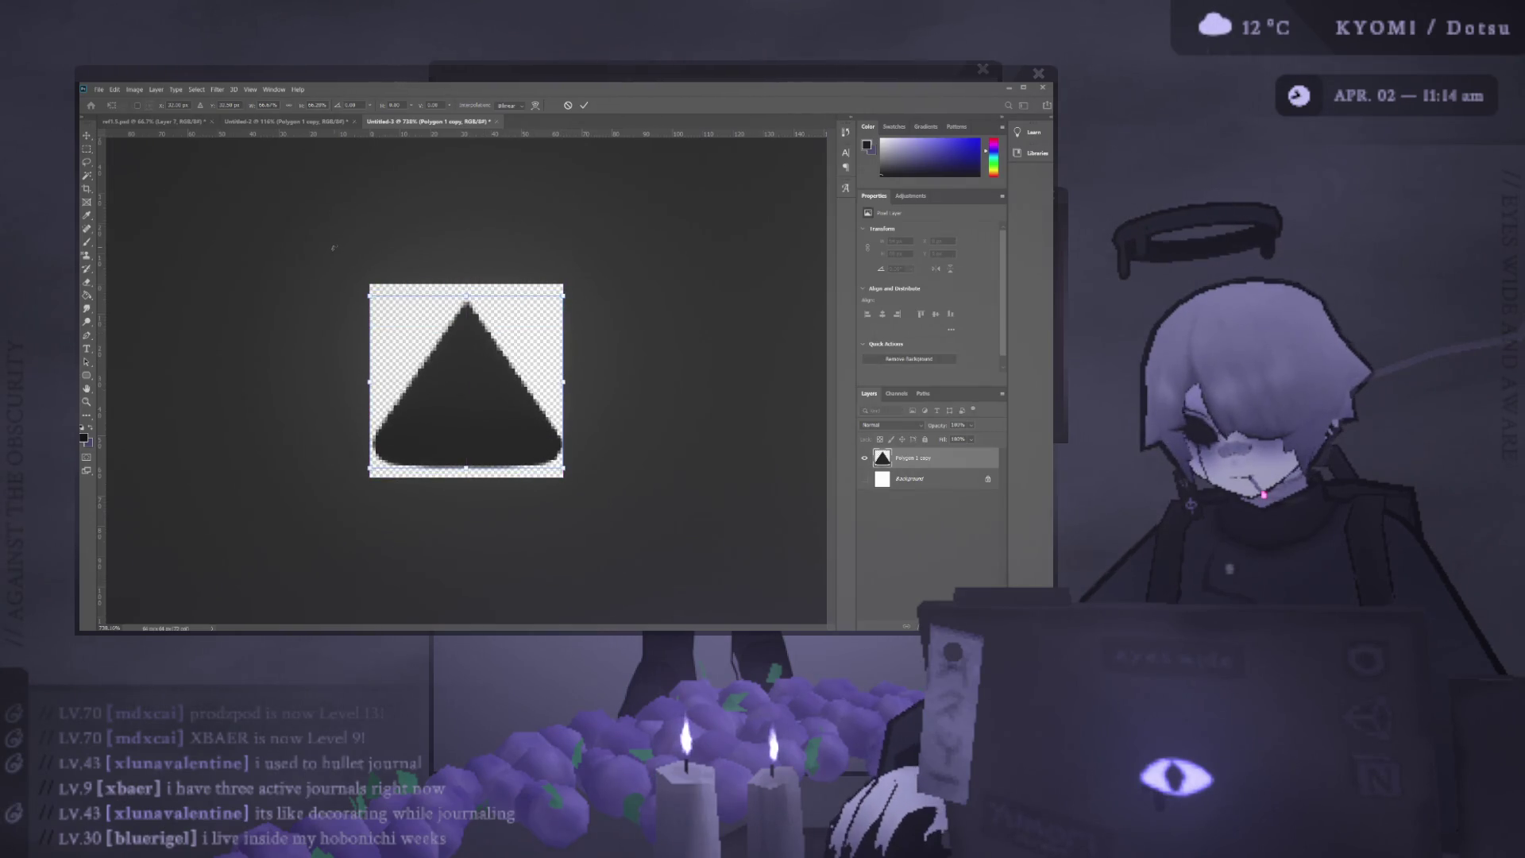